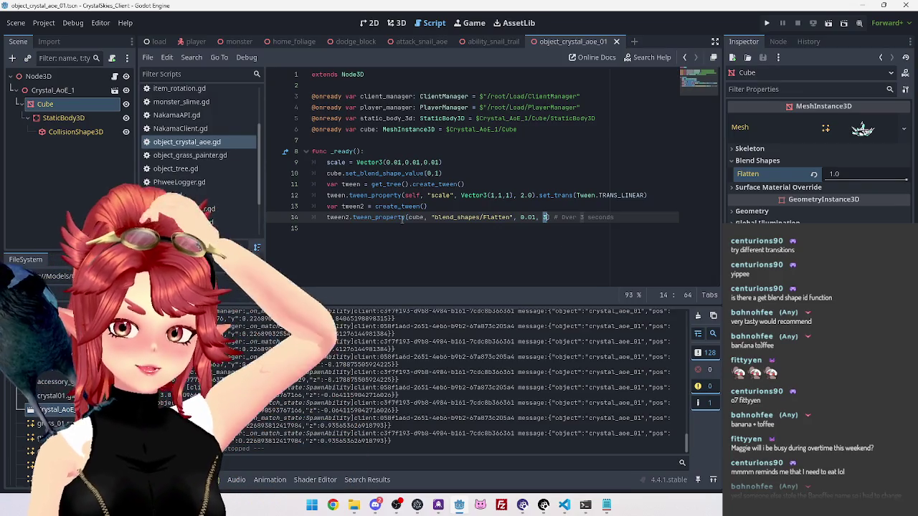
# Step: Copy .set_trans(Tween.TRANS_LINEAR) from line 12 onto the Flatten tween after 3) on line 14
pyautogui.moveTo(536, 195); pyautogui.dragTo(651, 193)
pyautogui.hotkey('ctrl', 'c')
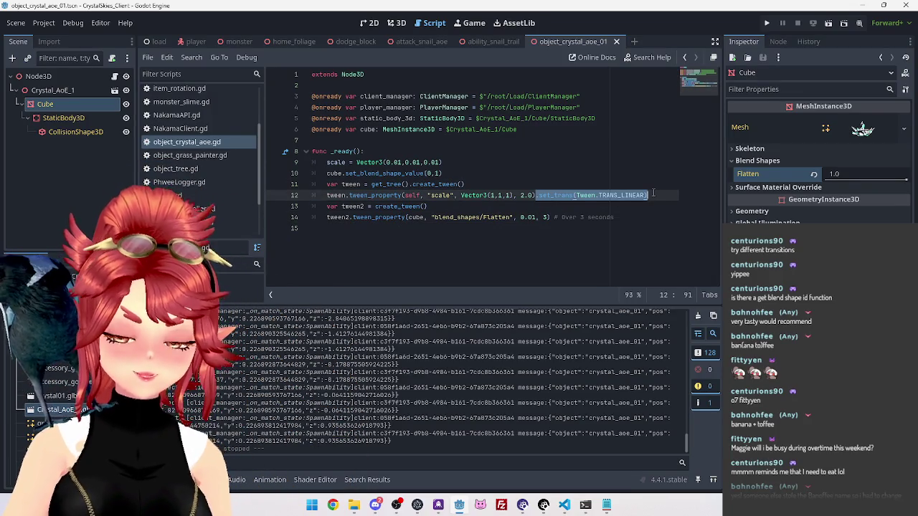
pyautogui.click(550, 217)
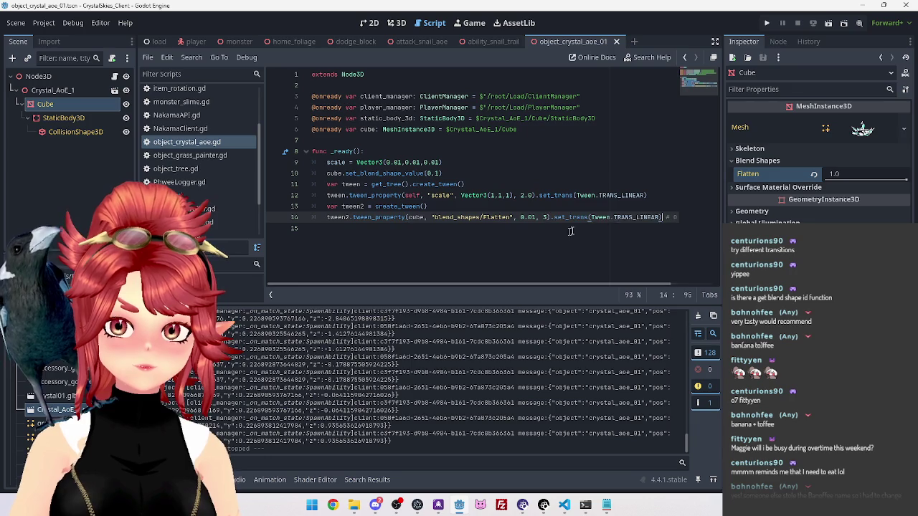
pyautogui.hotkey('ctrl', 'v')
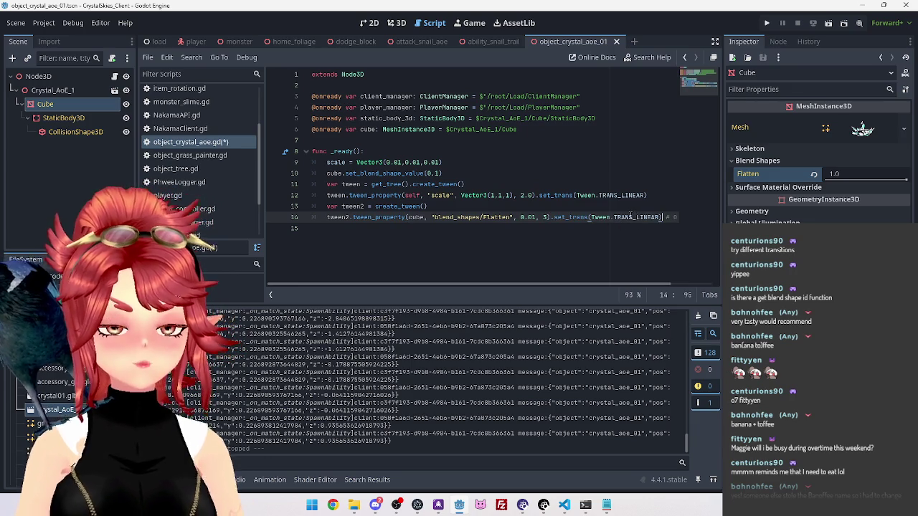
pyautogui.keyDown('ctrl'); pyautogui.click(582, 216); pyautogui.keyUp('ctrl')
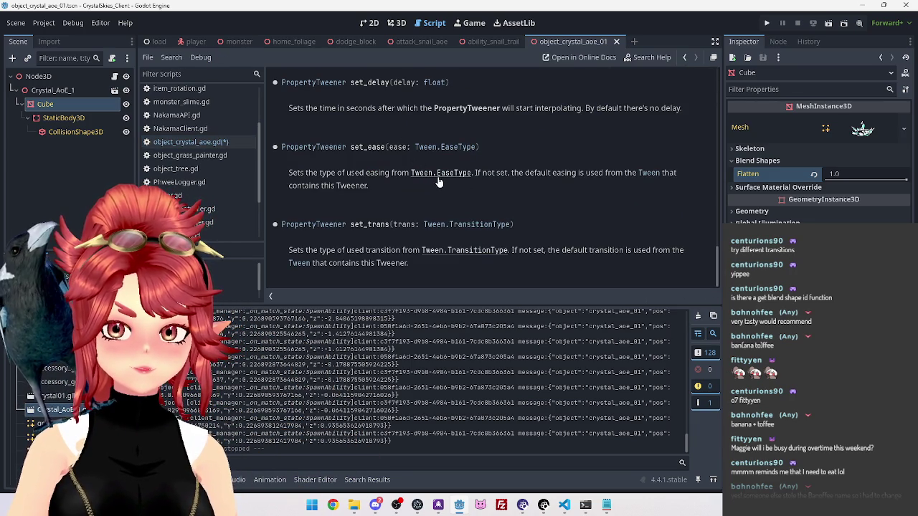
# Step: Browse the Tween TransitionType constants, TRANS_LINEAR through TRANS_SPRING, in the help page
pyautogui.click(466, 257)
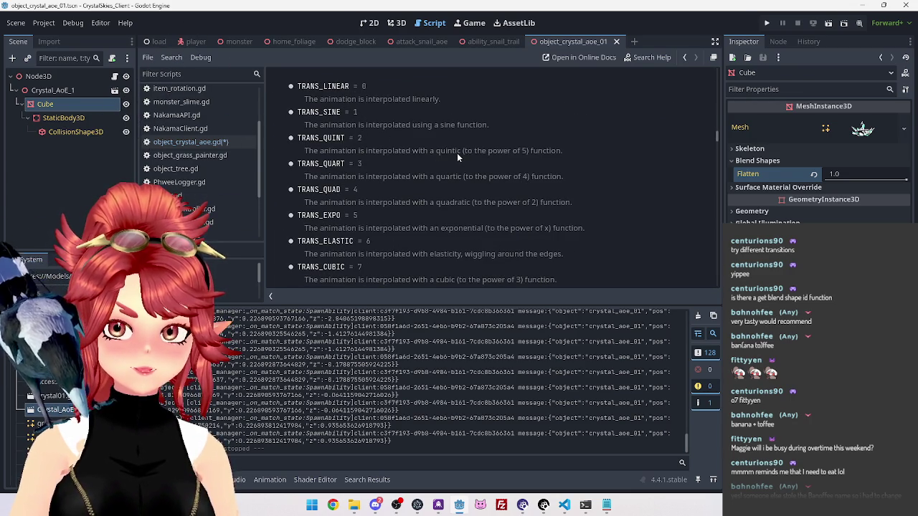
pyautogui.scroll(-1, 346, 201)
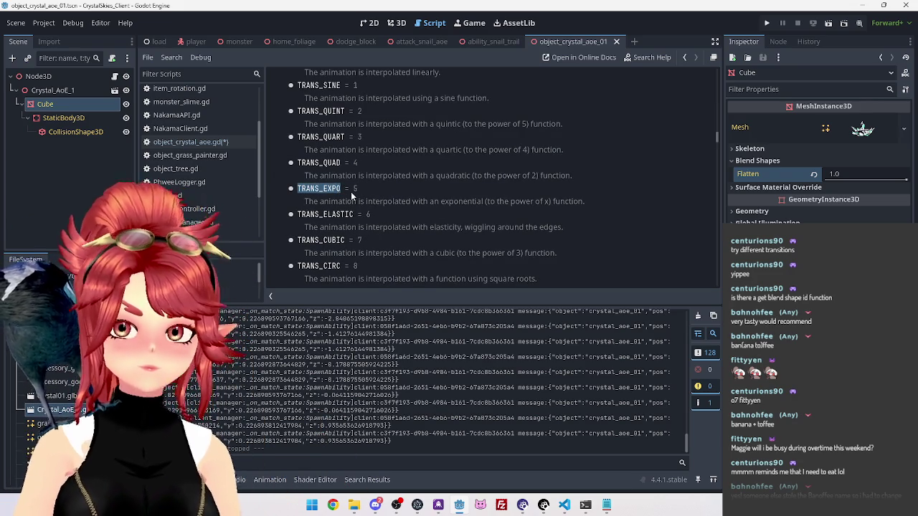
pyautogui.scroll(-1, 356, 228)
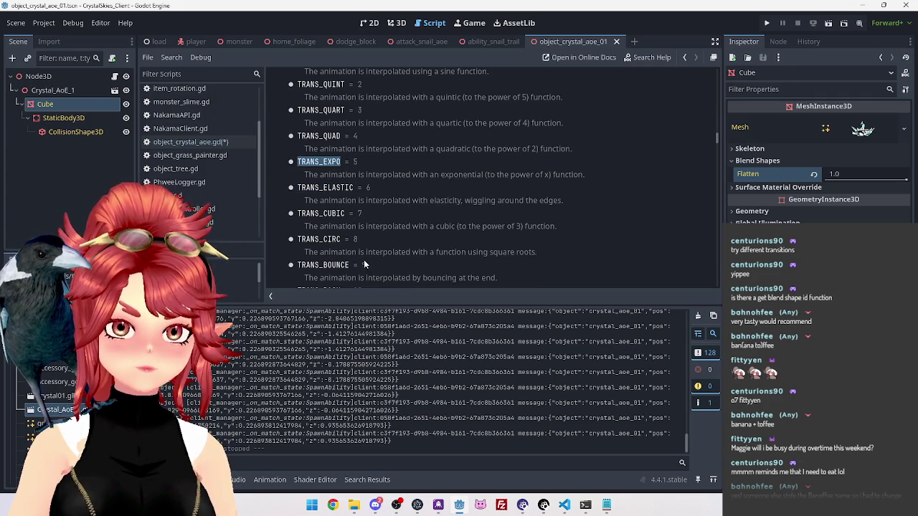
pyautogui.scroll(-1, 359, 238)
pyautogui.scroll(-1, 354, 247)
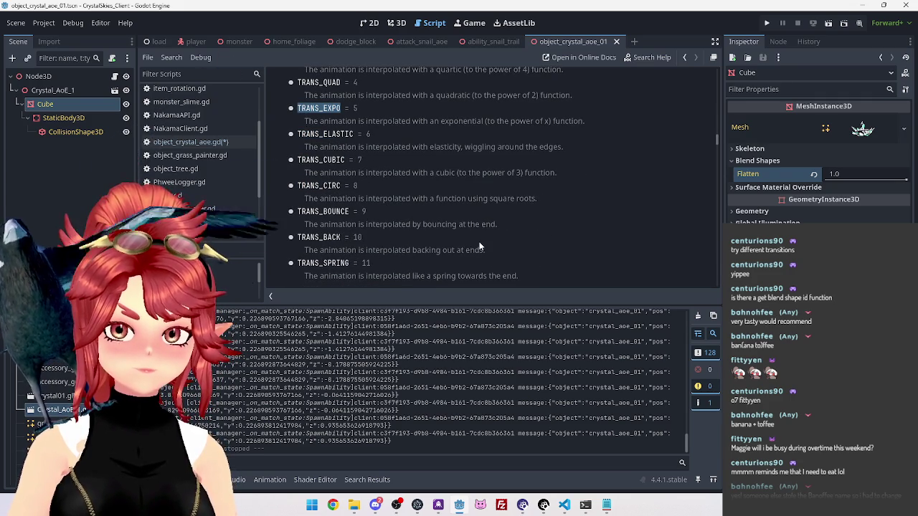
pyautogui.scroll(-1, 376, 266)
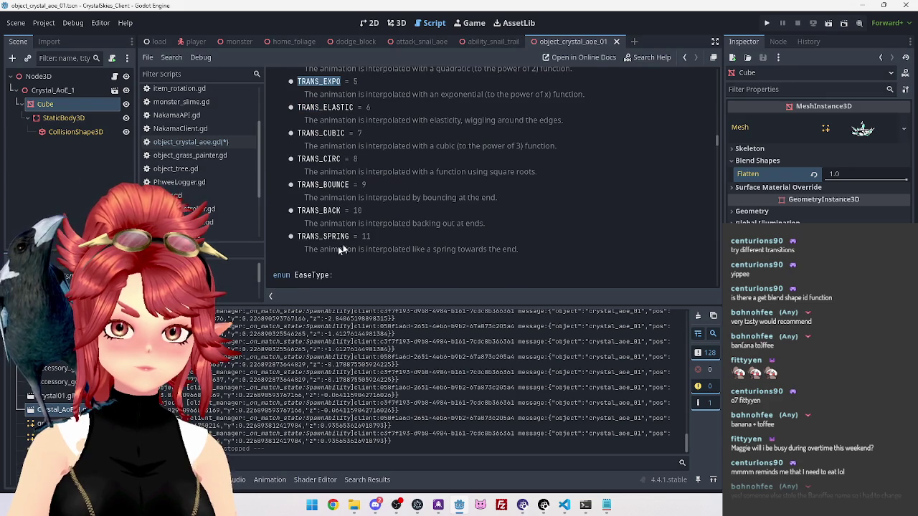
pyautogui.scroll(-2, 487, 249)
pyautogui.scroll(6, 461, 248)
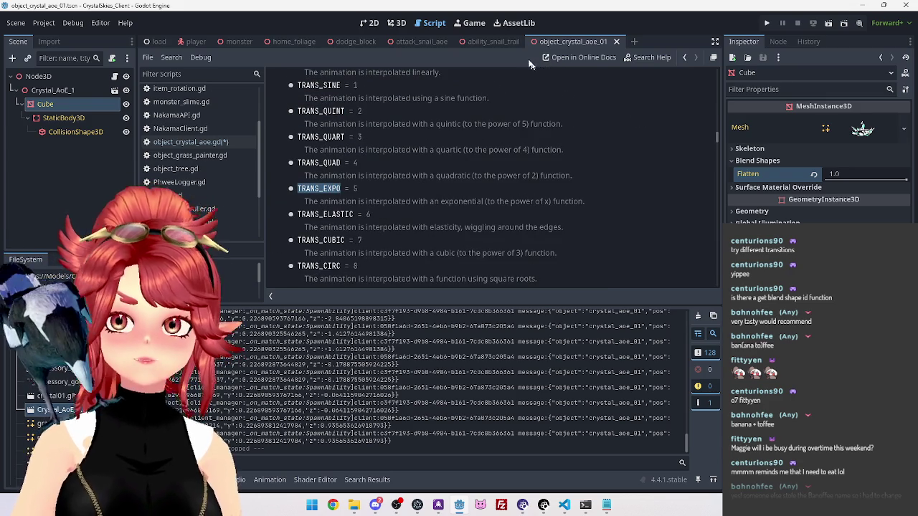
# Step: Replace TRANS_LINEAR with TRANS_EXPO on line 14 of object_crystal_aoe.gd and save
pyautogui.click(193, 143)
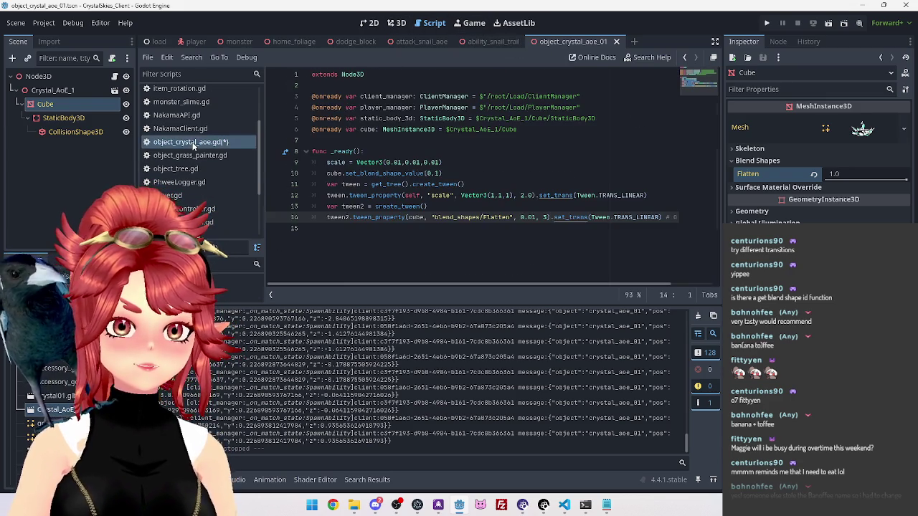
pyautogui.doubleClick(614, 217)
pyautogui.write('TRANS_EXPO')
pyautogui.click(574, 175)
pyautogui.hotkey('ctrl', 's')
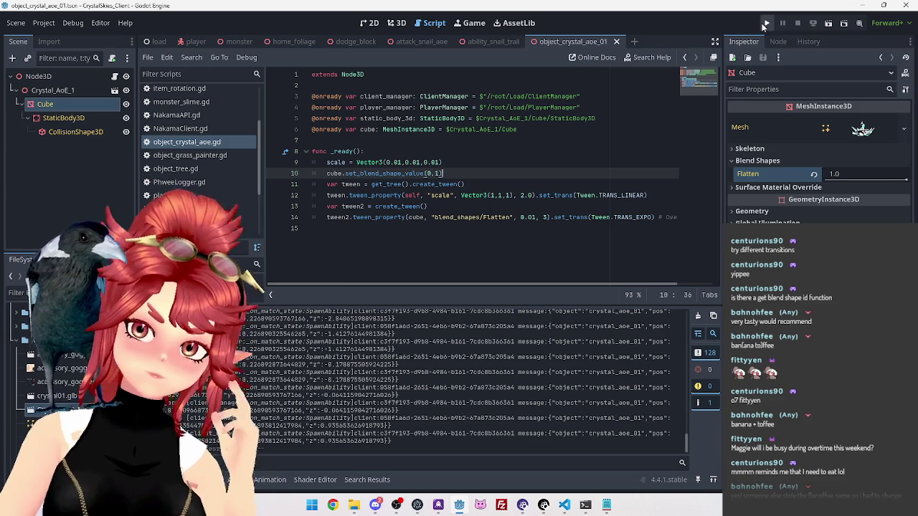
pyautogui.click(764, 25)
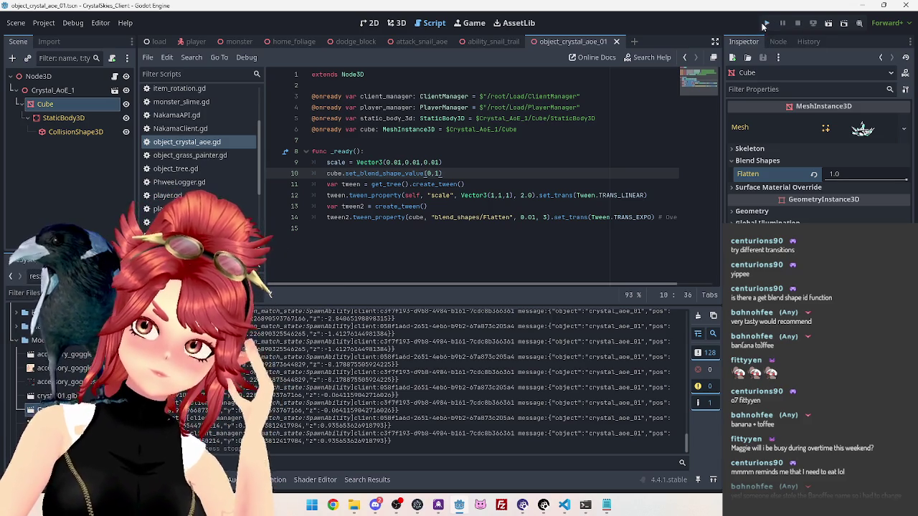
pyautogui.click(764, 25)
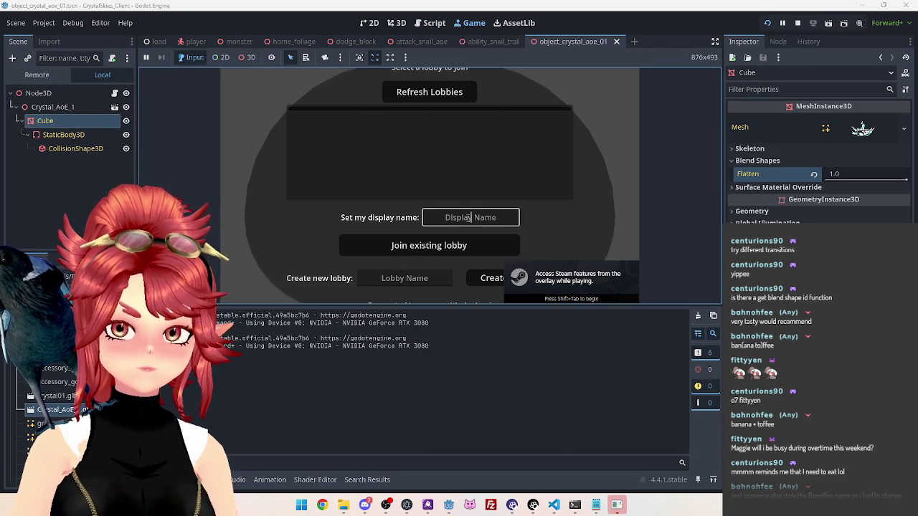
pyautogui.write('Phwe')
pyautogui.press('Tab')
pyautogui.press('Tab')
pyautogui.write('asddd')
pyautogui.click(485, 279)
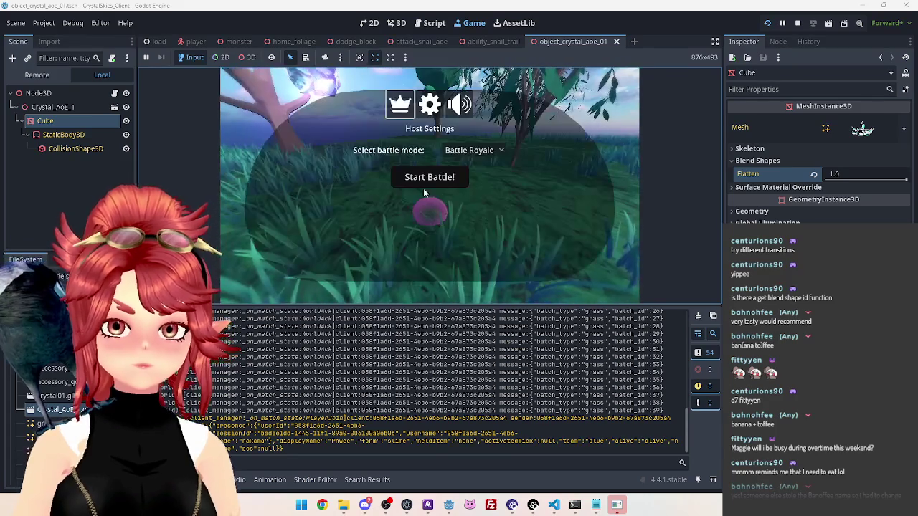
pyautogui.click(616, 504)
pyautogui.click(451, 152)
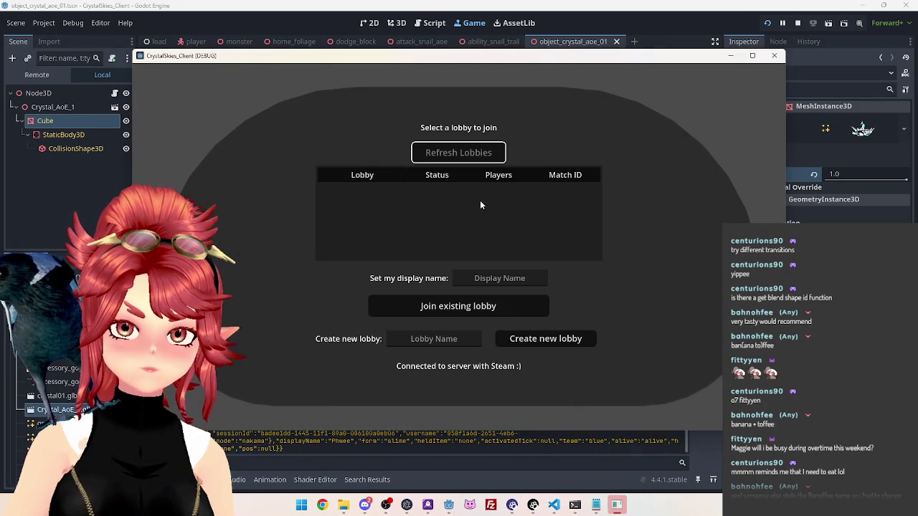
pyautogui.click(480, 192)
pyautogui.click(499, 279)
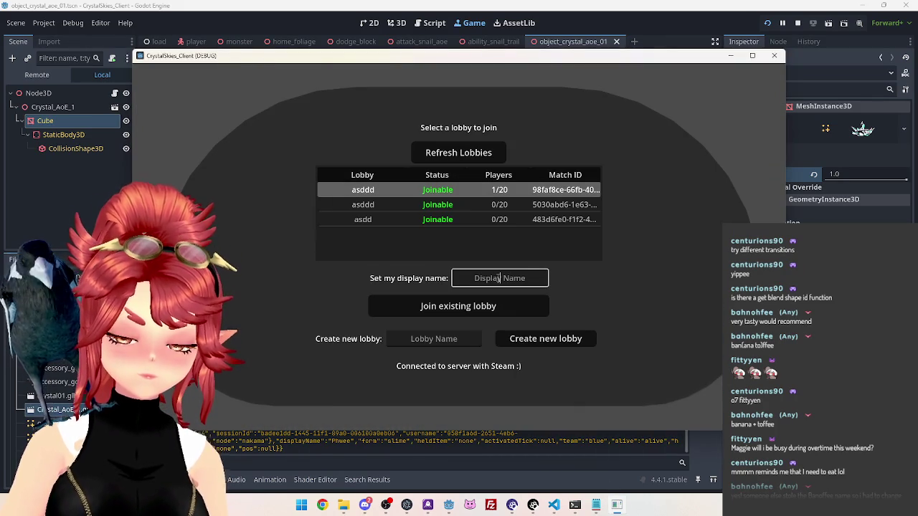
pyautogui.write('Phwee2')
pyautogui.click(501, 307)
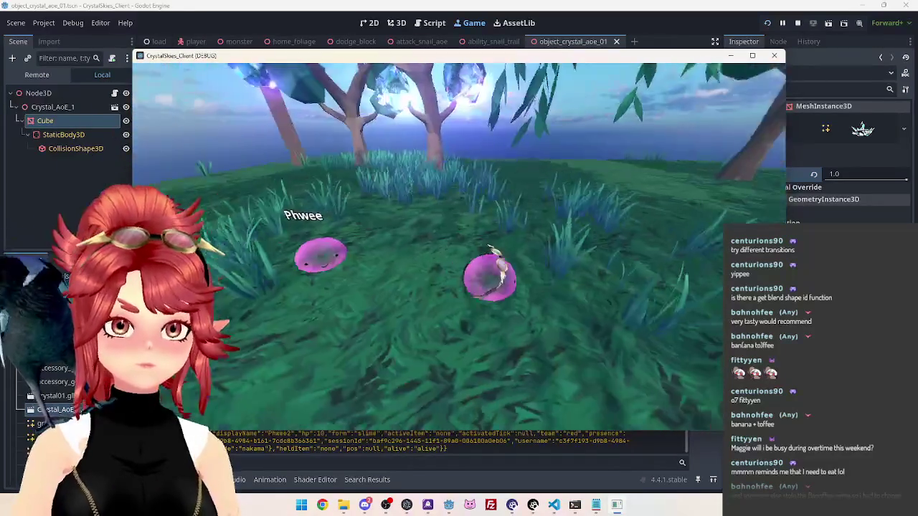
pyautogui.press('Escape')
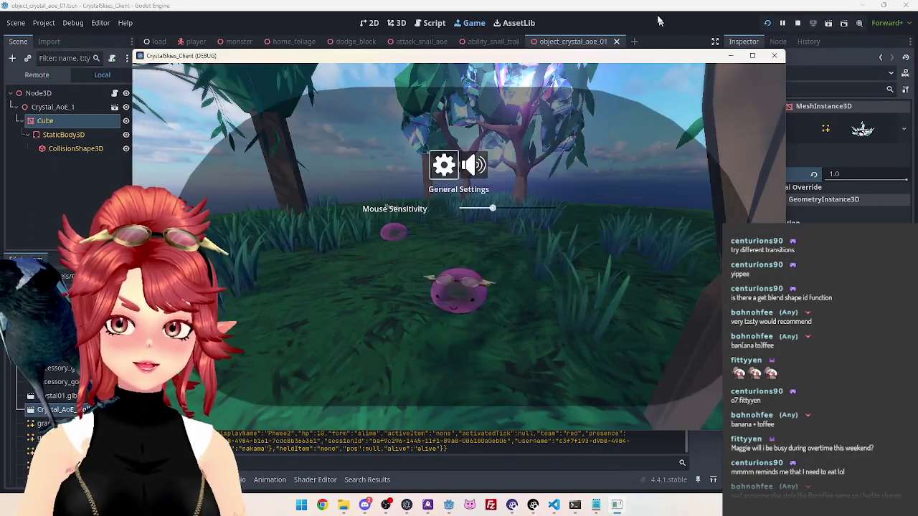
pyautogui.click(428, 232)
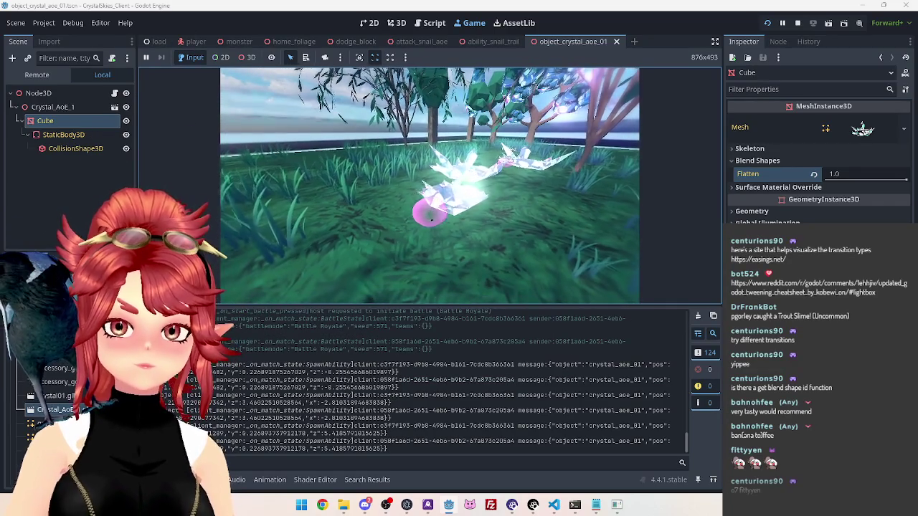
pyautogui.press('Escape')
pyautogui.click(797, 23)
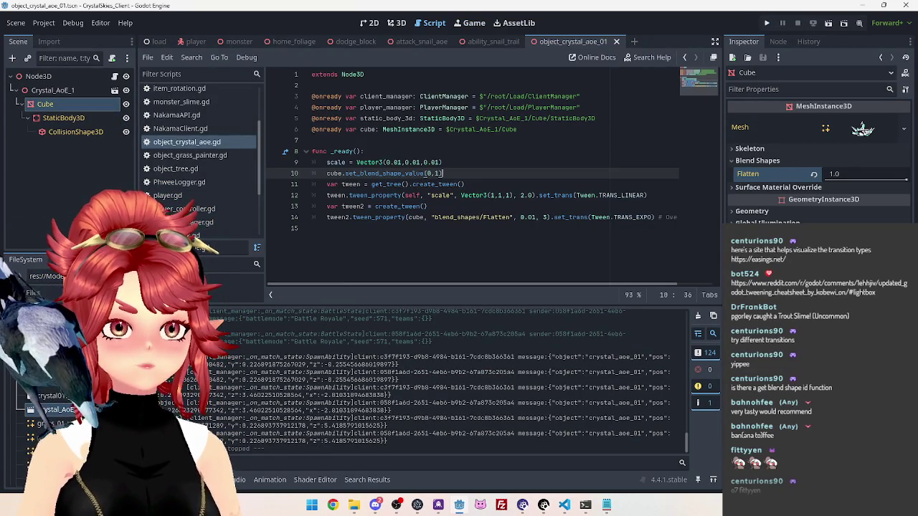
# Step: Open the easings.net link from chat and bookmark it as Tween_Transition under CrystalSkies
pyautogui.click(758, 259)
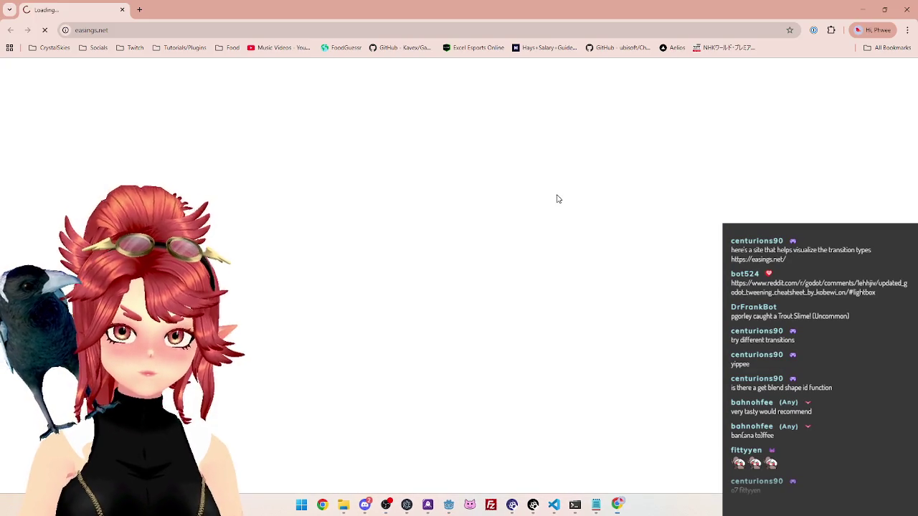
pyautogui.click(791, 30)
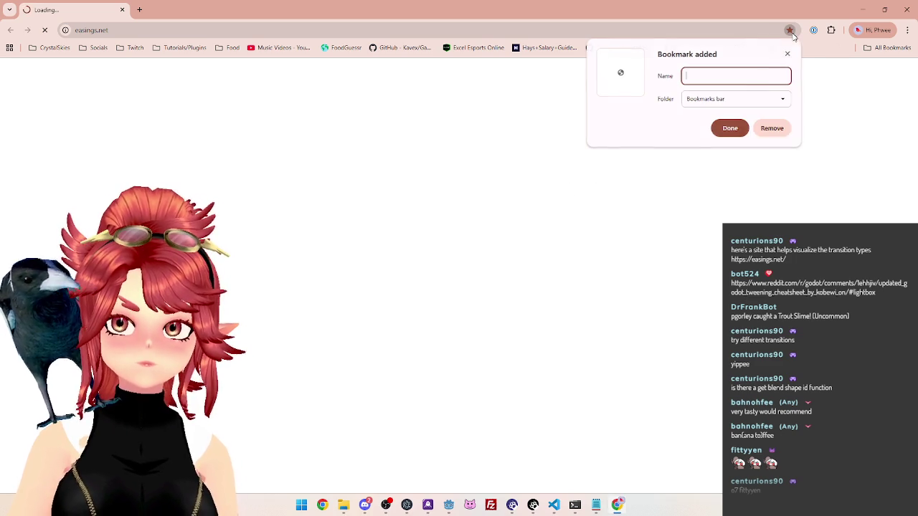
pyautogui.click(756, 102)
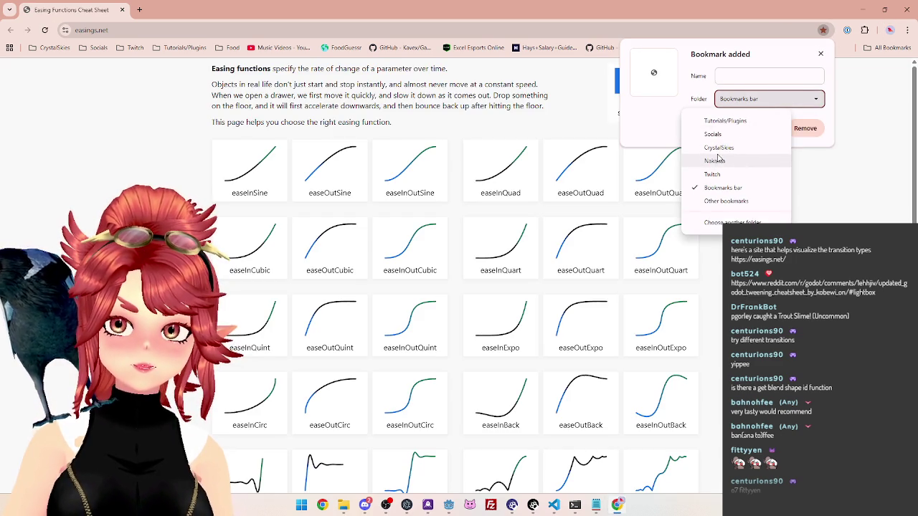
pyautogui.click(717, 159)
pyautogui.click(789, 75)
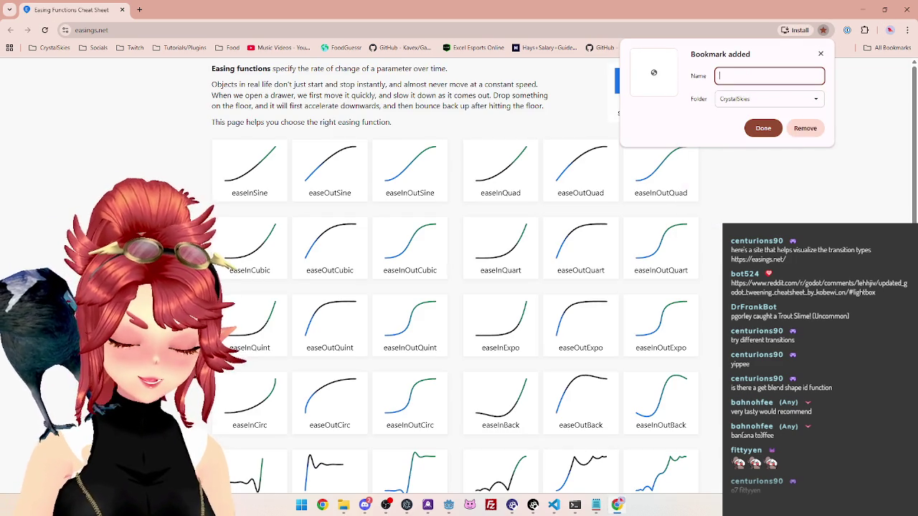
pyautogui.write('tw_Transition')
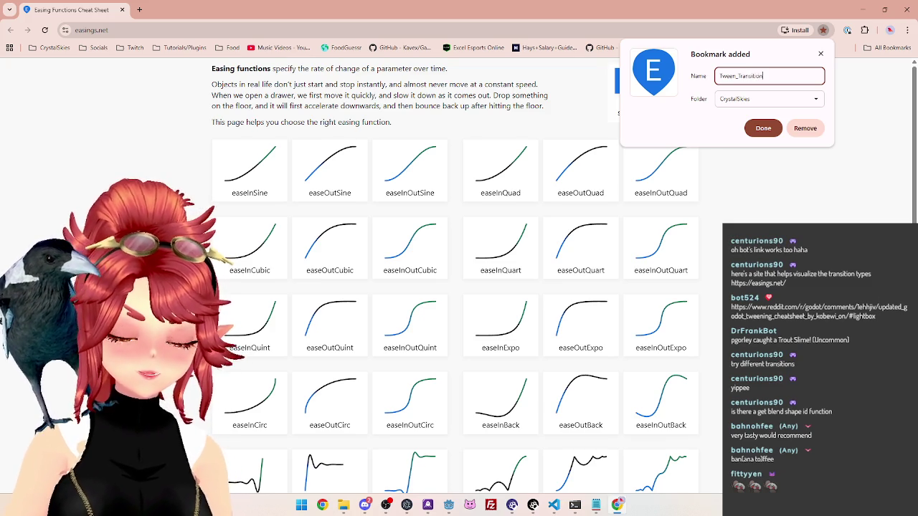
pyautogui.press('Return')
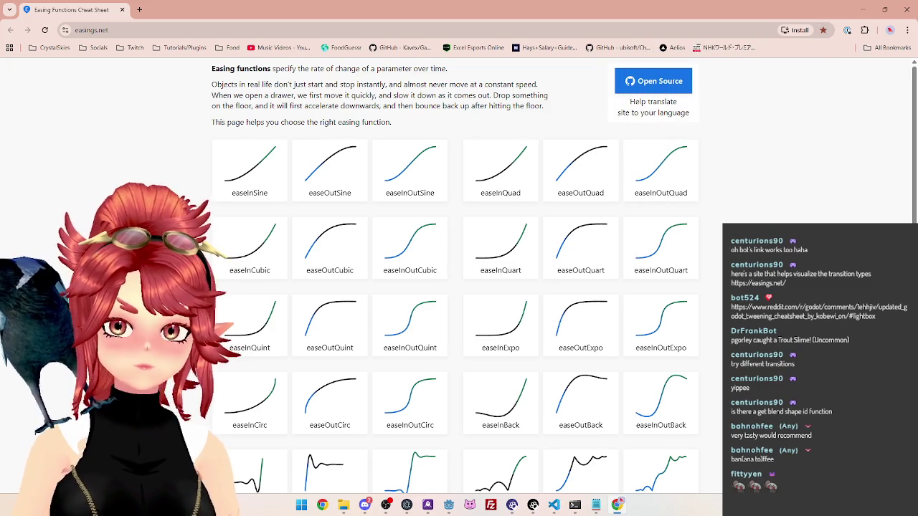
pyautogui.scroll(-2, 564, 276)
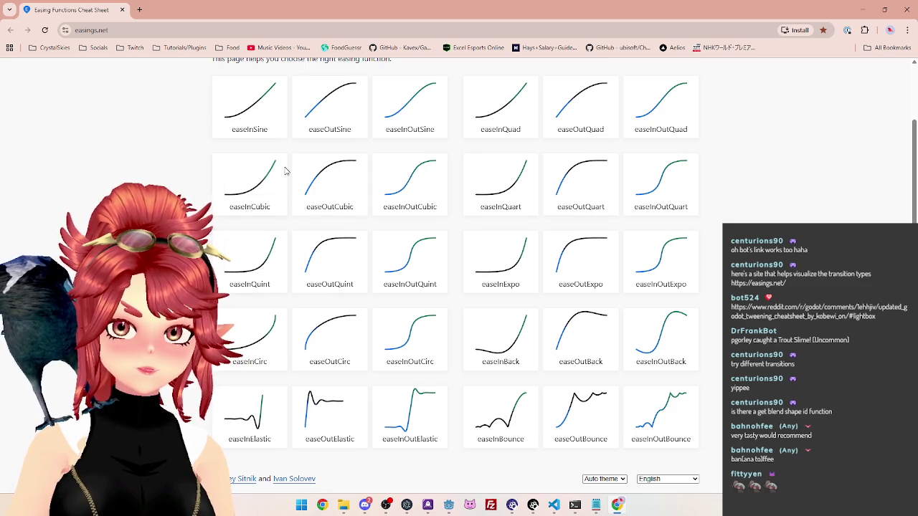
# Step: Scroll up and down the easings.net cheat sheet to compare the easing curves
pyautogui.scroll(1, 208, 158)
pyautogui.scroll(-1, 115, 158)
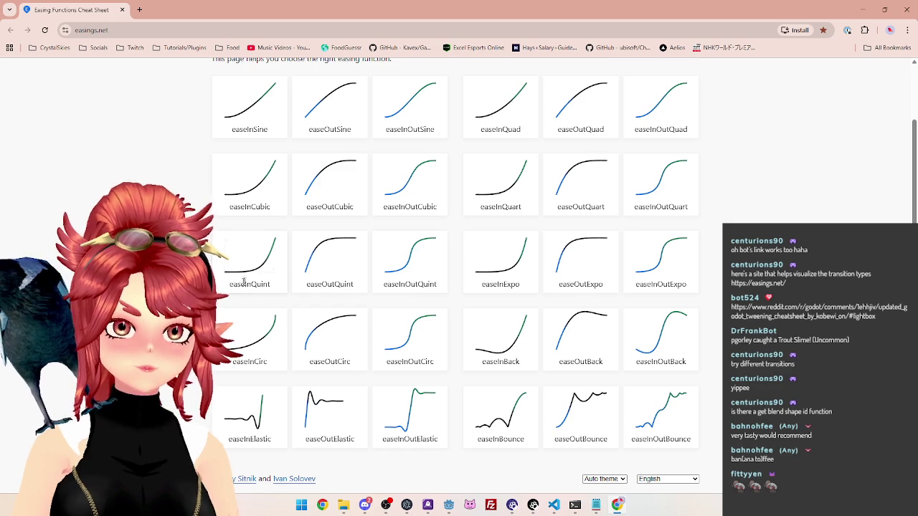
pyautogui.scroll(1, 542, 290)
pyautogui.scroll(-1, 497, 337)
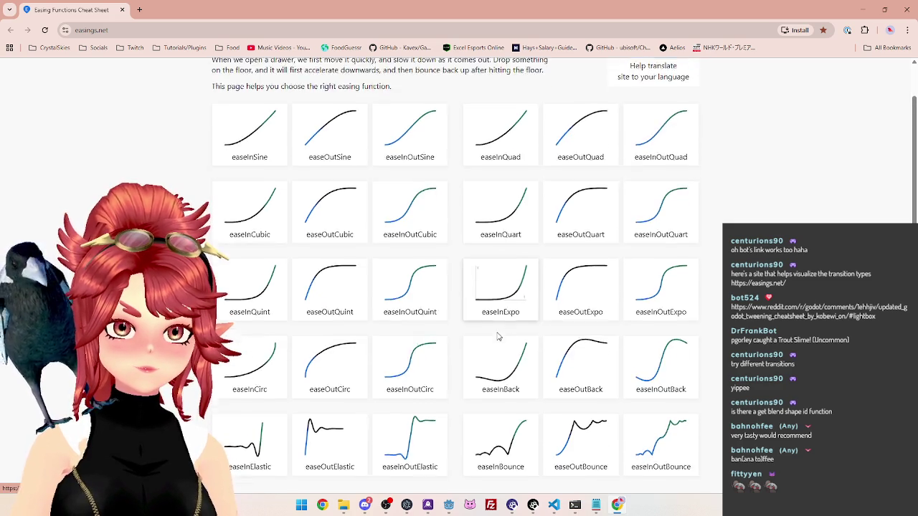
pyautogui.scroll(1, 681, 409)
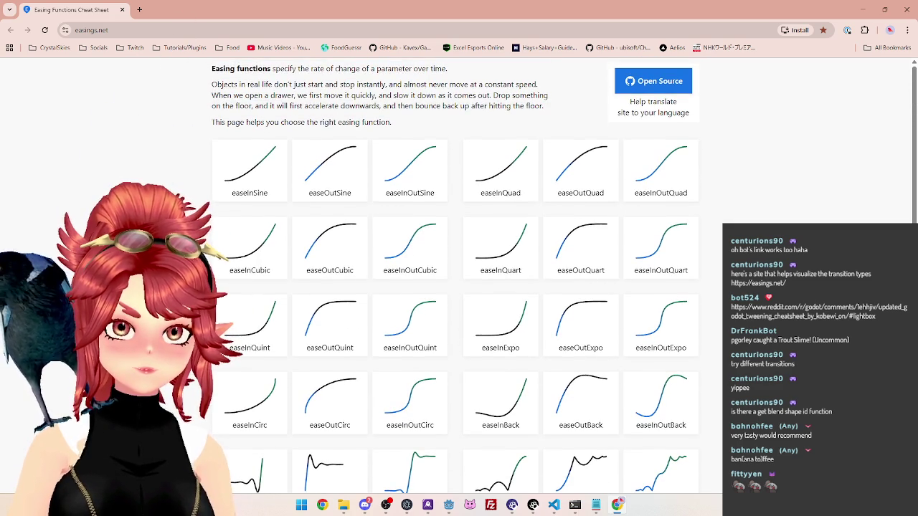
pyautogui.scroll(-1, 455, 286)
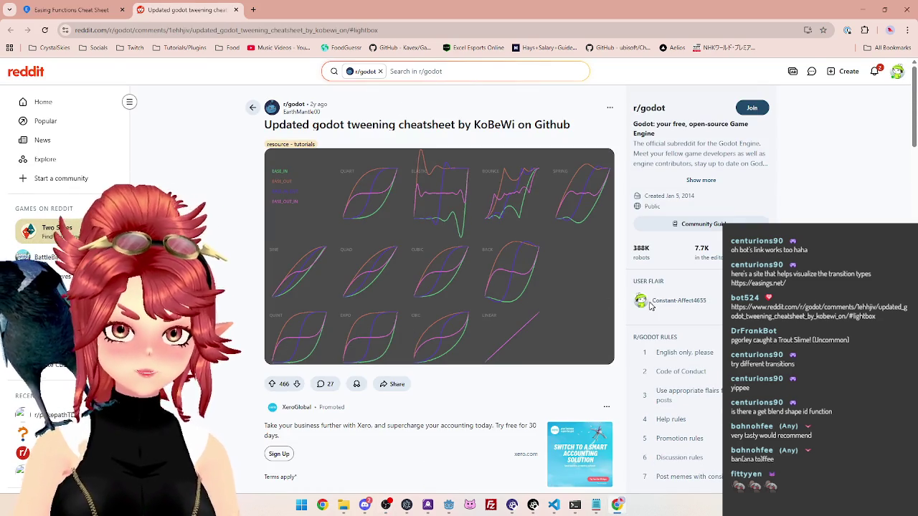
# Step: View the tweening cheatsheet image full-size, then bookmark the post in the CrystalSkies folder
pyautogui.click(311, 222)
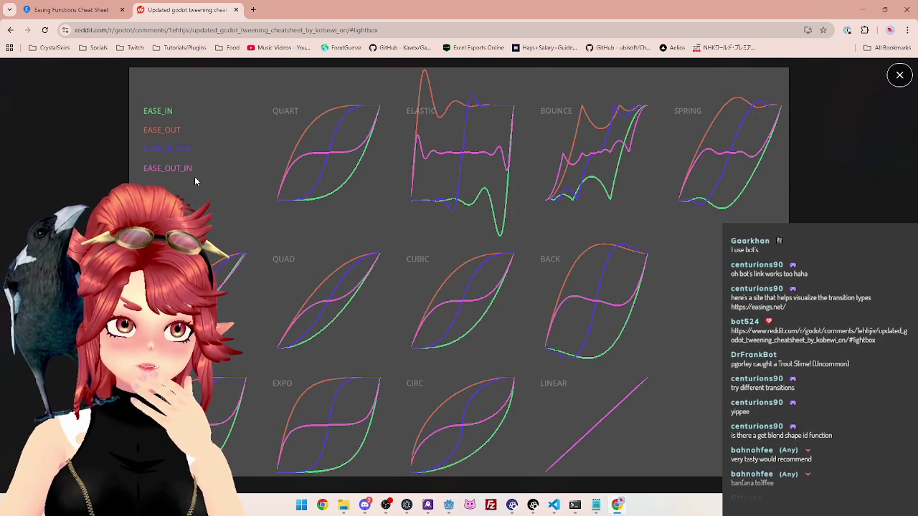
pyautogui.click(898, 76)
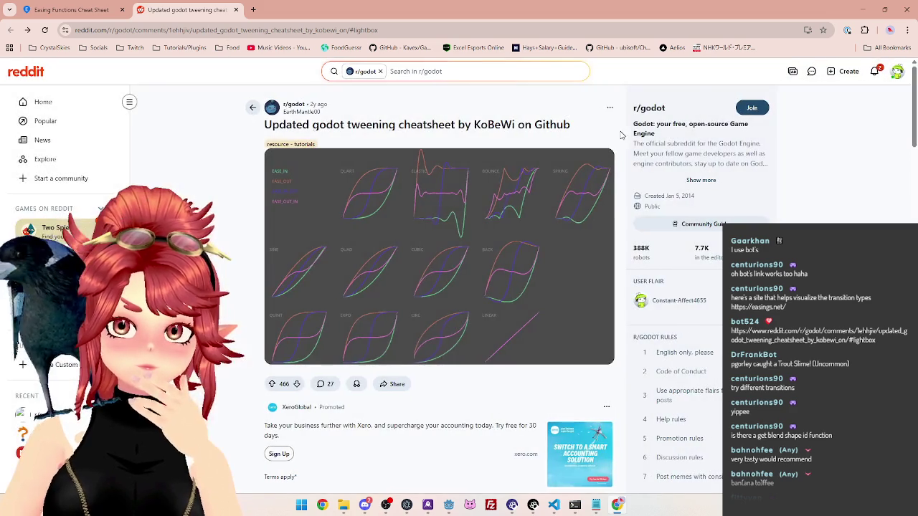
pyautogui.click(823, 29)
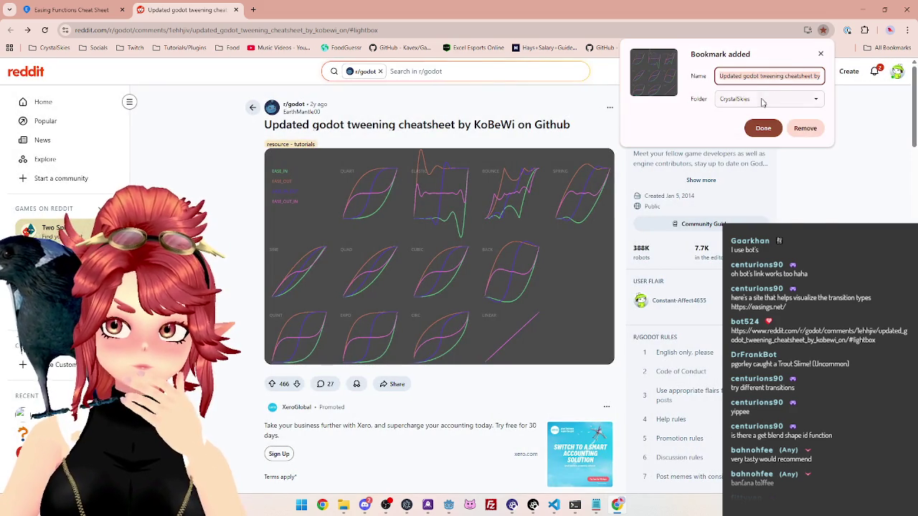
pyautogui.click(762, 98)
pyautogui.click(762, 98)
# Step: Trim the bookmark name to 'godot tweening cheatsheet', save it, and return to Godot
pyautogui.click(745, 76)
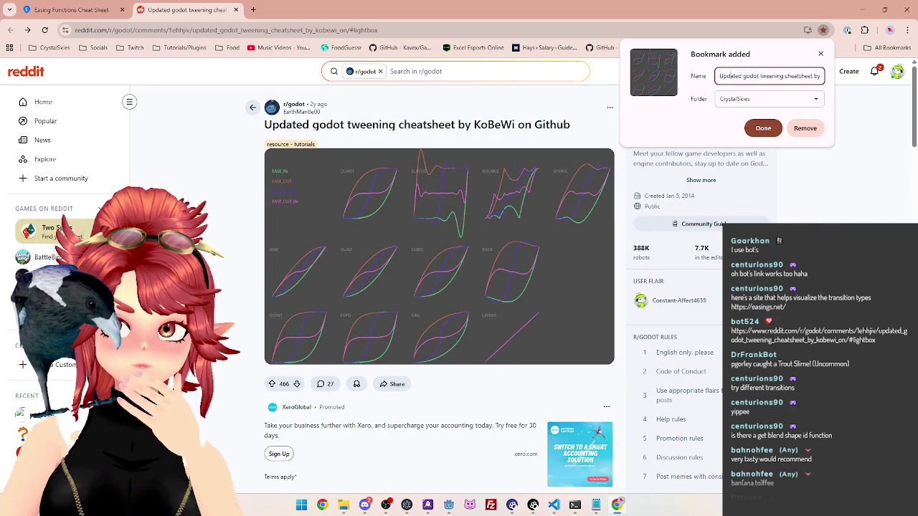
pyautogui.doubleClick(722, 76)
pyautogui.press('BackSpace')
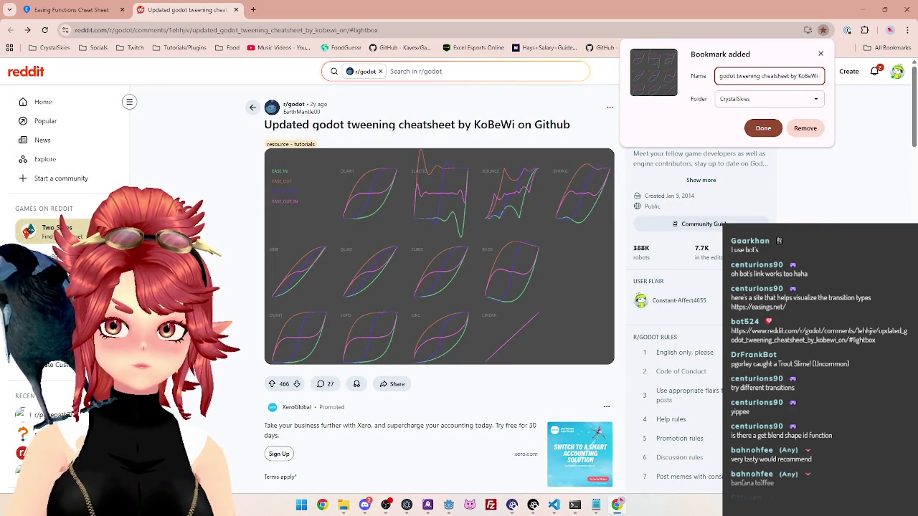
pyautogui.moveTo(787, 76); pyautogui.dragTo(821, 76)
pyautogui.press('BackSpace')
pyautogui.click(763, 127)
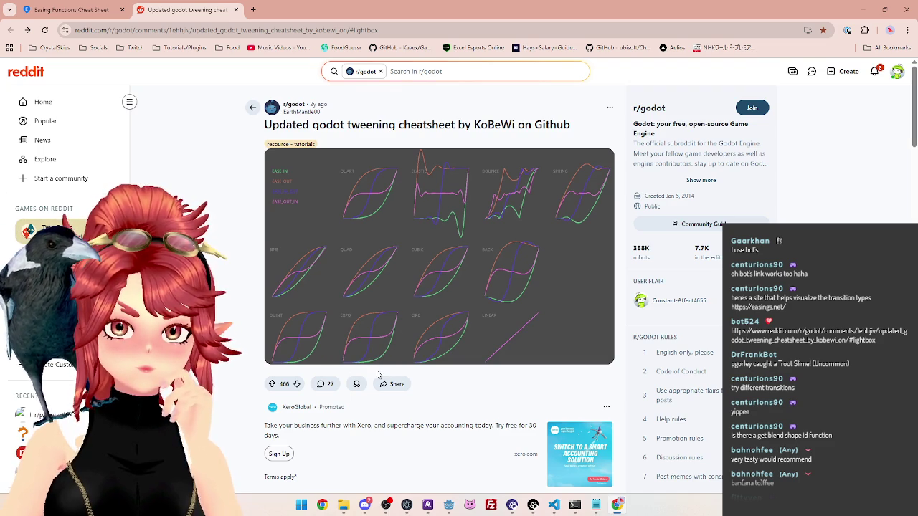
pyautogui.click(450, 506)
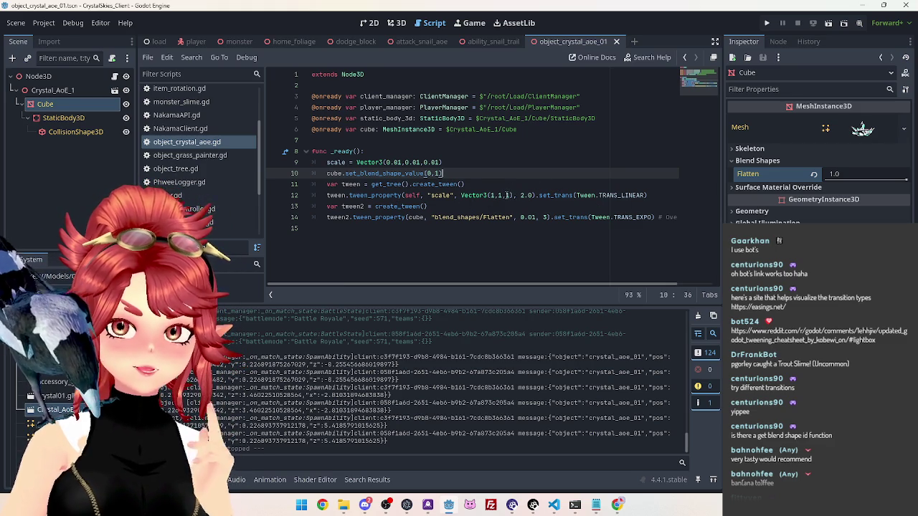
# Step: Set the scale tween's duration on line 12 to 0.8 seconds
pyautogui.click(521, 195)
pyautogui.write('0')
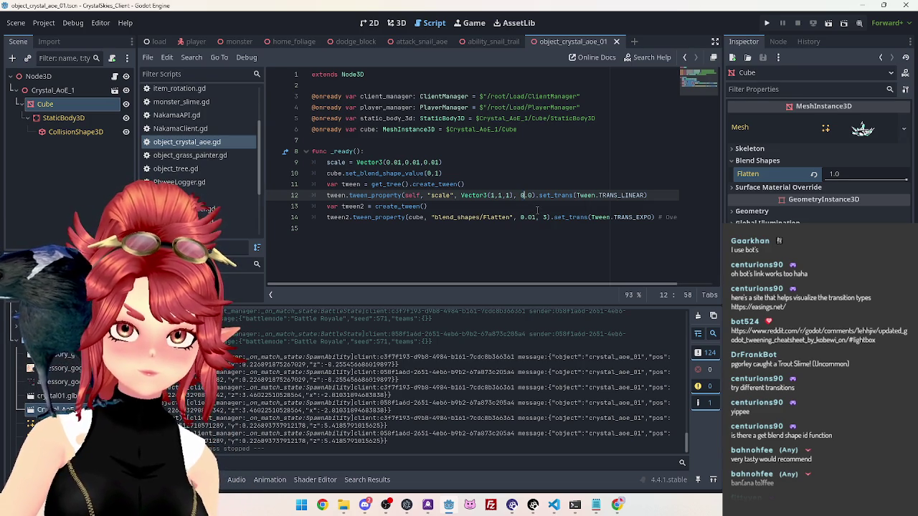
pyautogui.press('Right')
pyautogui.press('Delete')
pyautogui.write('8')
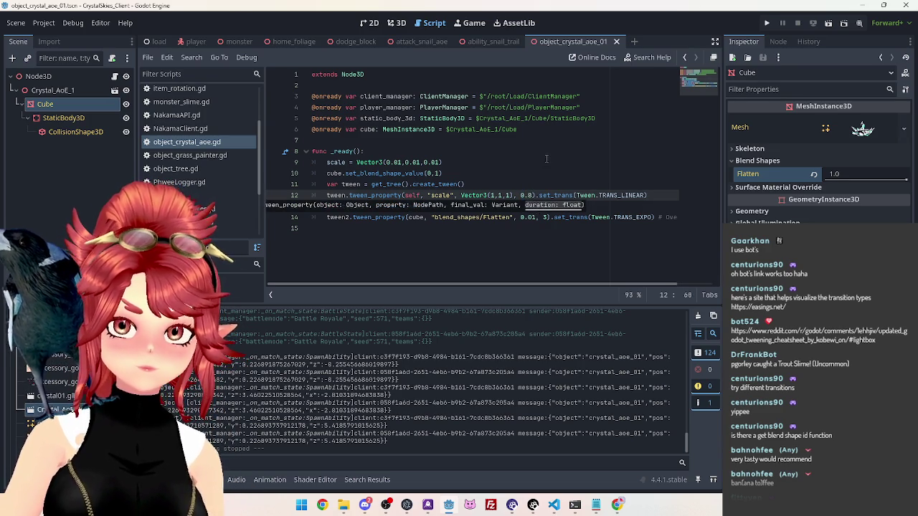
pyautogui.click(546, 159)
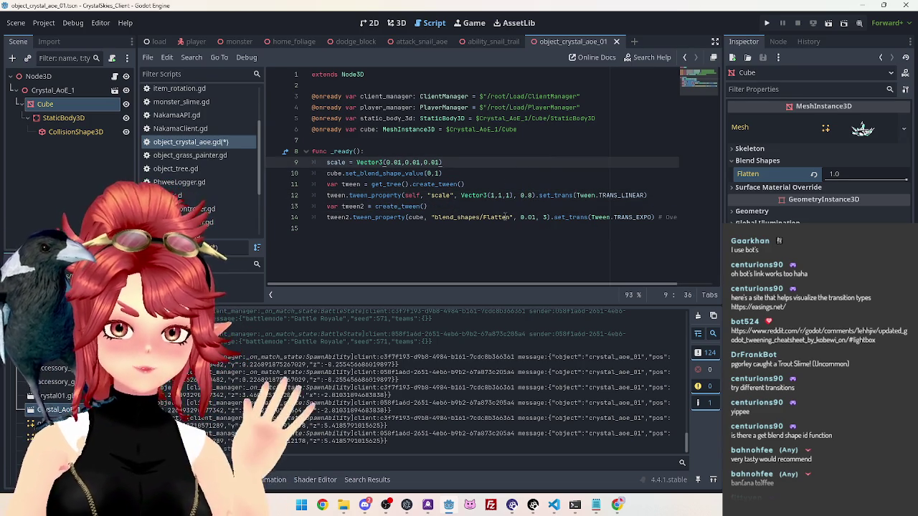
# Step: Change the Flatten tween's duration on line 14 from 3 to 2, save, and run with F5
pyautogui.click(545, 216)
pyautogui.press('BackSpace')
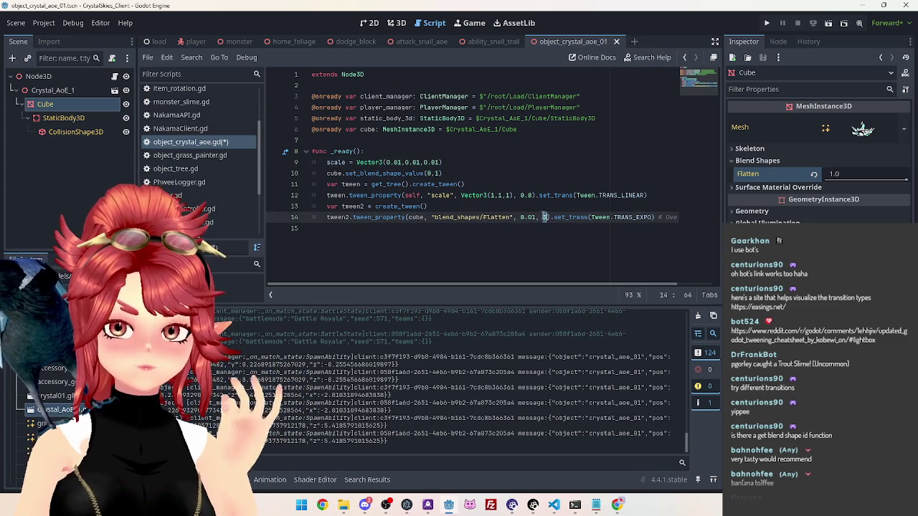
pyautogui.write('2')
pyautogui.click(526, 181)
pyautogui.hotkey('ctrl', 's')
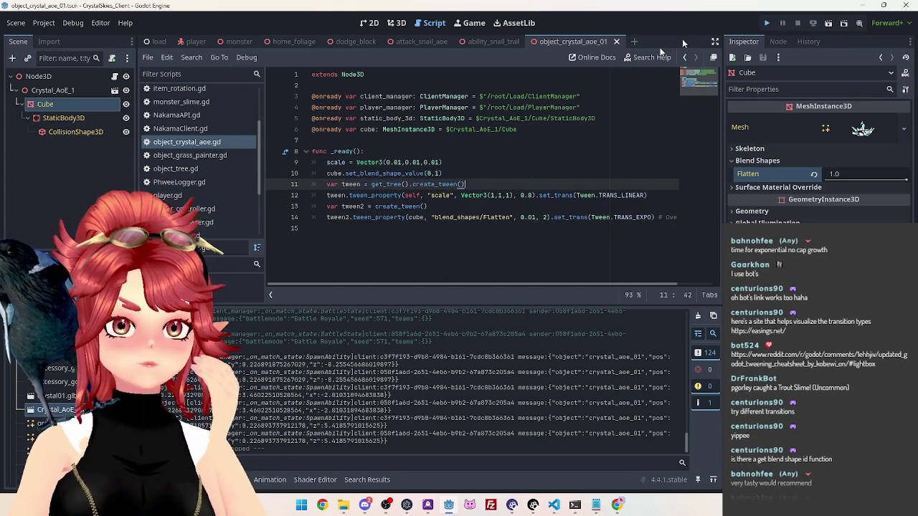
pyautogui.press('F5')
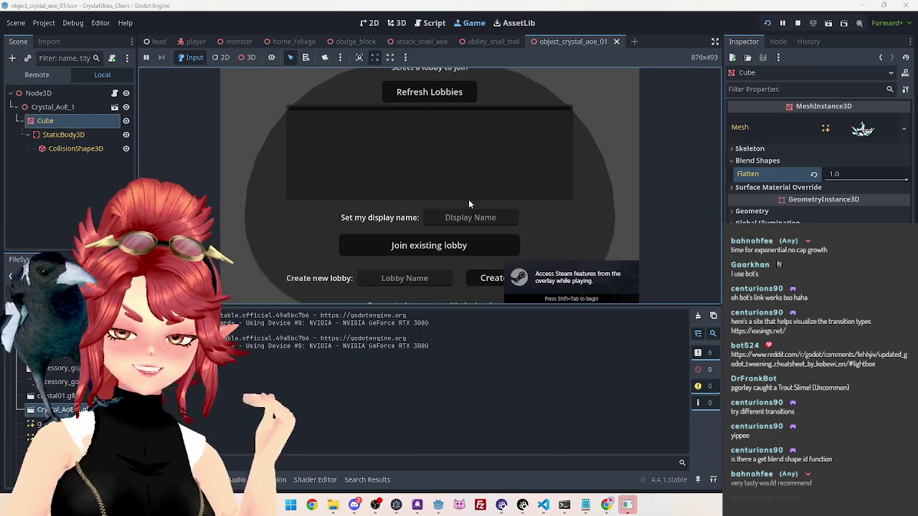
# Step: Enter a display name and lobby name, then create a new lobby
pyautogui.click(473, 211)
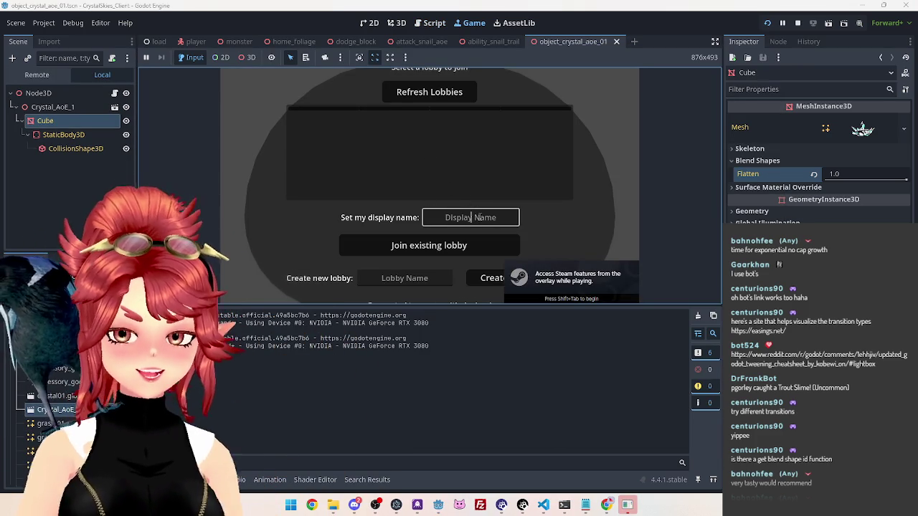
pyautogui.write('Phwee')
pyautogui.press('Tab')
pyautogui.press('Tab')
pyautogui.write('asdd')
pyautogui.click(495, 280)
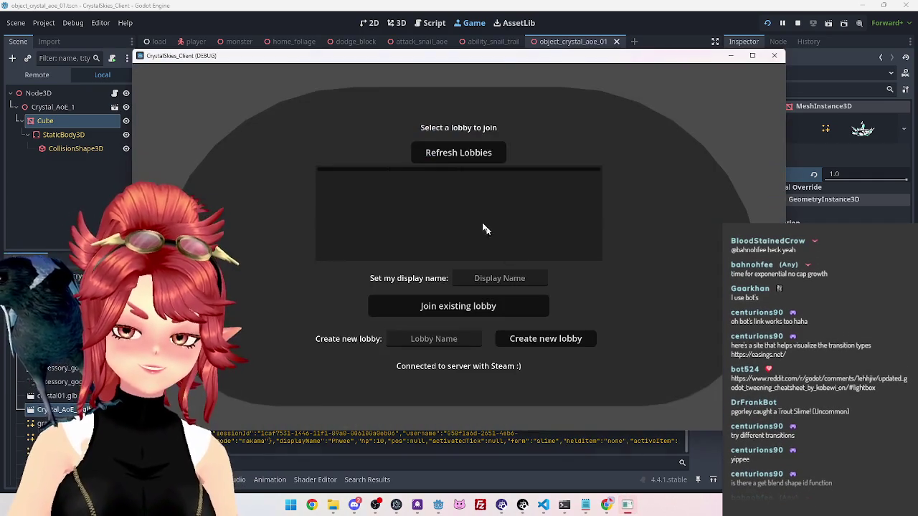
# Step: Refresh the lobby list and join the first lobby from the second client with a display name
pyautogui.click(452, 153)
pyautogui.click(492, 191)
pyautogui.click(493, 277)
pyautogui.write('Phwe2')
pyautogui.click(476, 305)
# Step: Start the Battle Royale match from host settings, watch the crystal AoE, then stop the game
pyautogui.press('Escape')
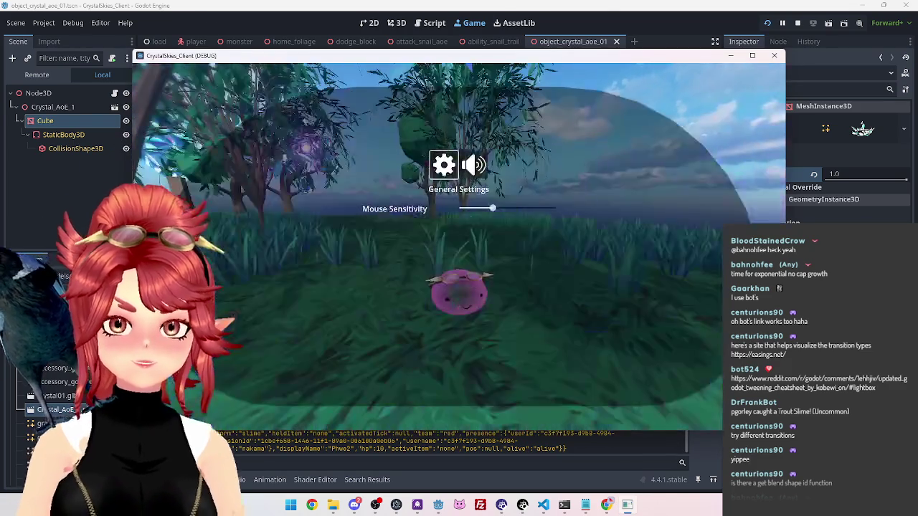
pyautogui.click(402, 160)
pyautogui.click(458, 178)
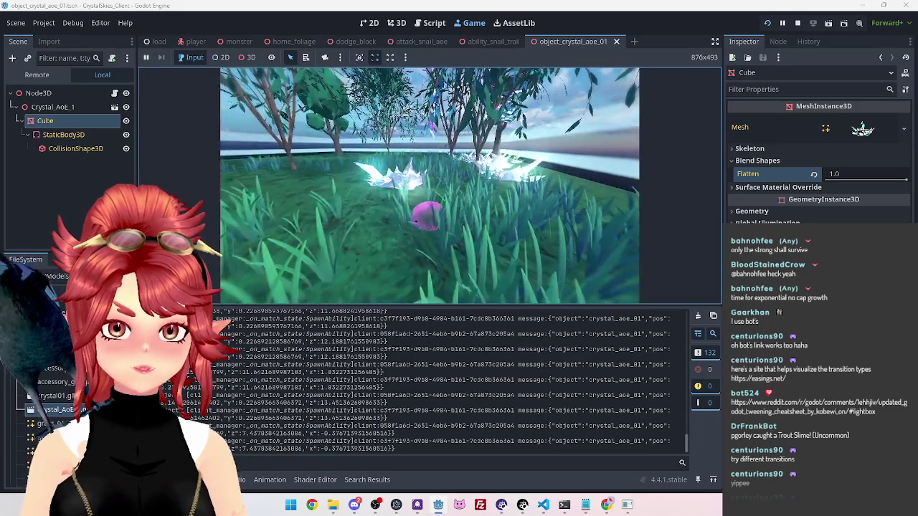
pyautogui.press('Escape')
pyautogui.click(797, 22)
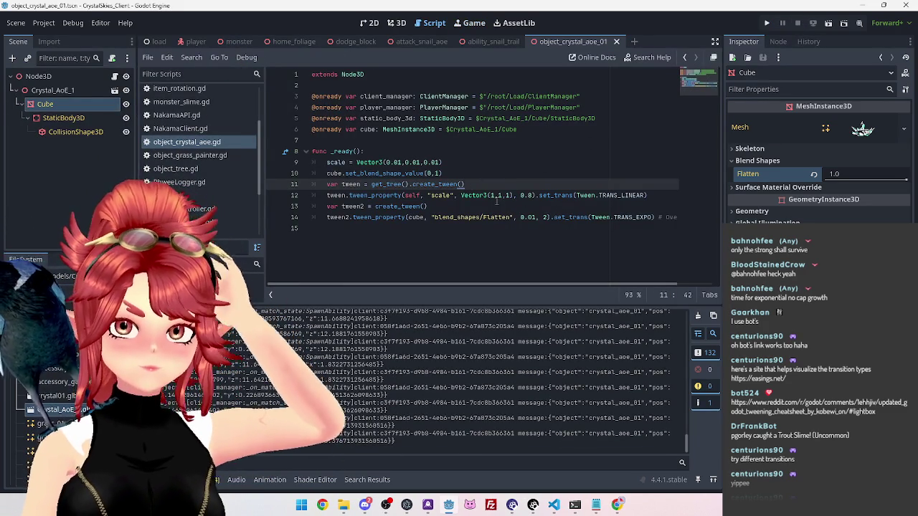
# Step: Set the Cube's Flatten blend shape to -1.0 and orbit the 3D view to inspect the splayed spikes
pyautogui.moveTo(905, 178); pyautogui.dragTo(763, 171)
pyautogui.click(396, 23)
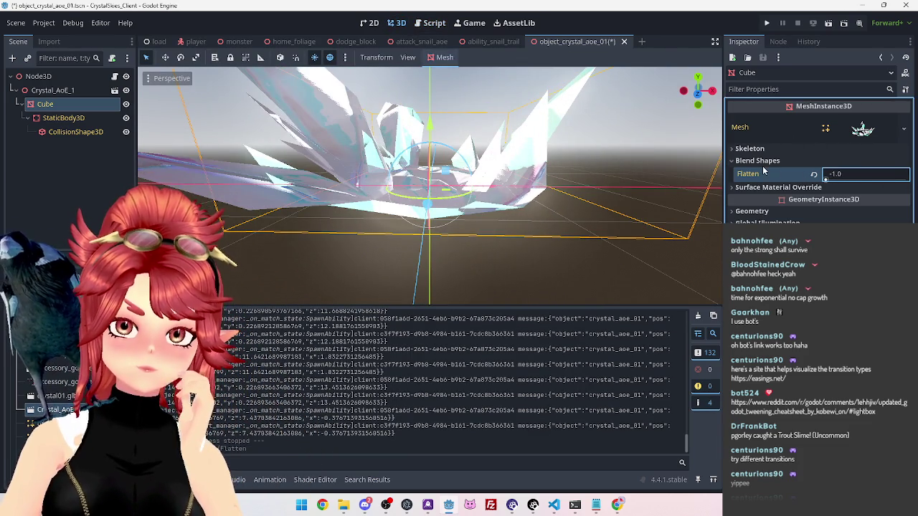
pyautogui.moveTo(545, 215)
pyautogui.mouseDown()
pyautogui.moveTo(492, 247)
pyautogui.moveTo(544, 132)
pyautogui.moveTo(471, 13)
pyautogui.mouseUp()
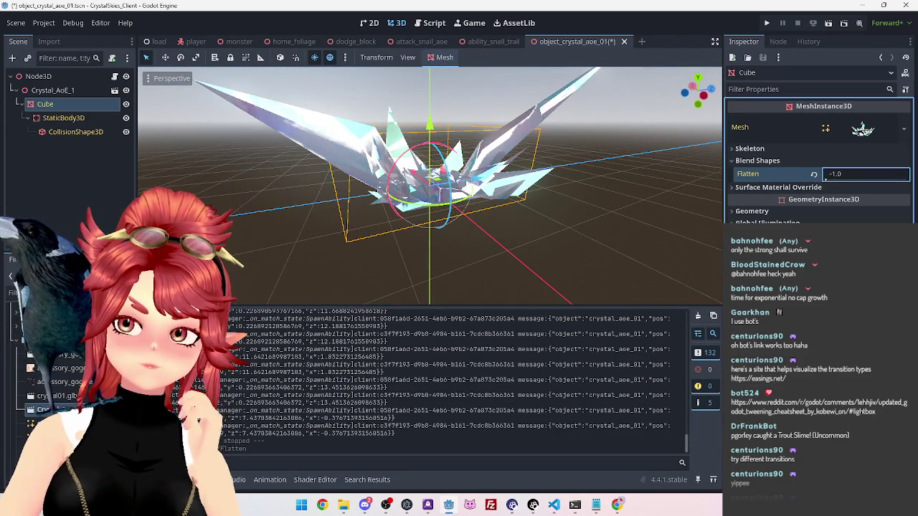
pyautogui.click(430, 23)
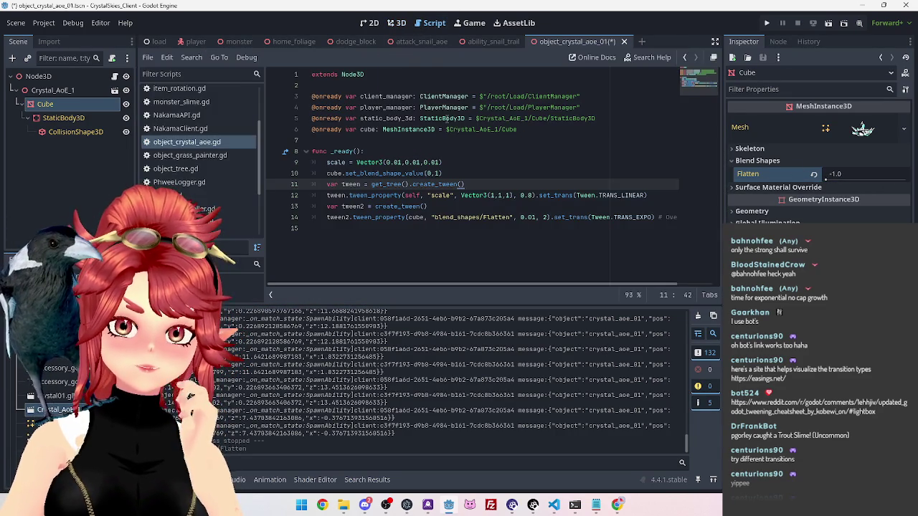
# Step: Shorten the scale tween on line 12 from 0.8 to 0.4 and the Flatten tween to 1 second
pyautogui.click(590, 204)
pyautogui.click(528, 195)
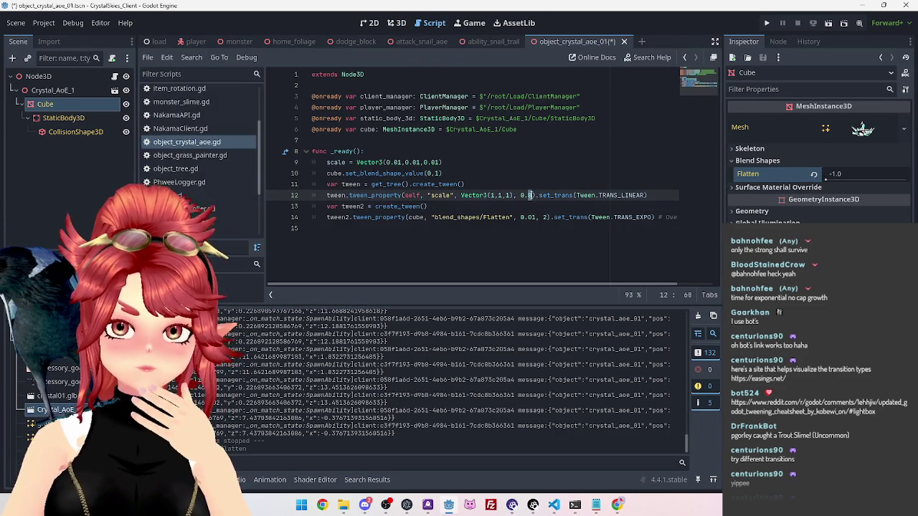
pyautogui.press('BackSpace')
pyautogui.write('4')
pyautogui.click(543, 216)
pyautogui.write('1')
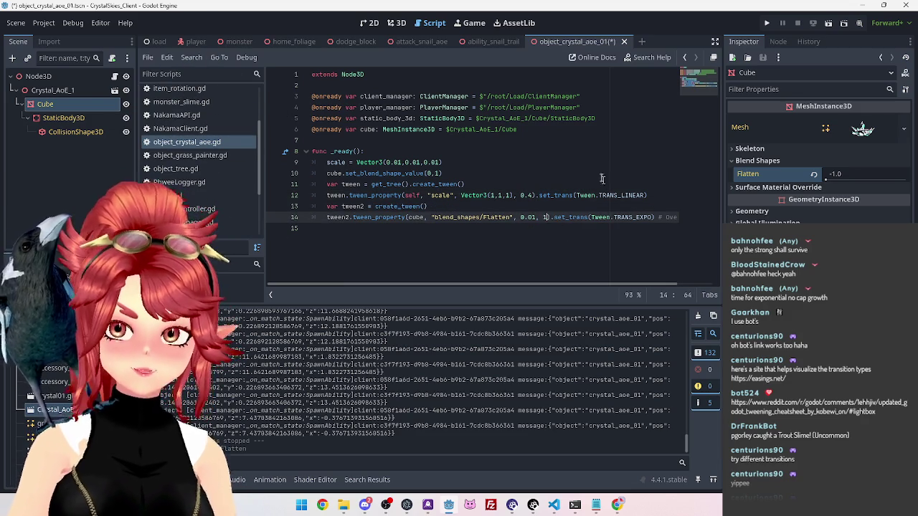
pyautogui.click(582, 174)
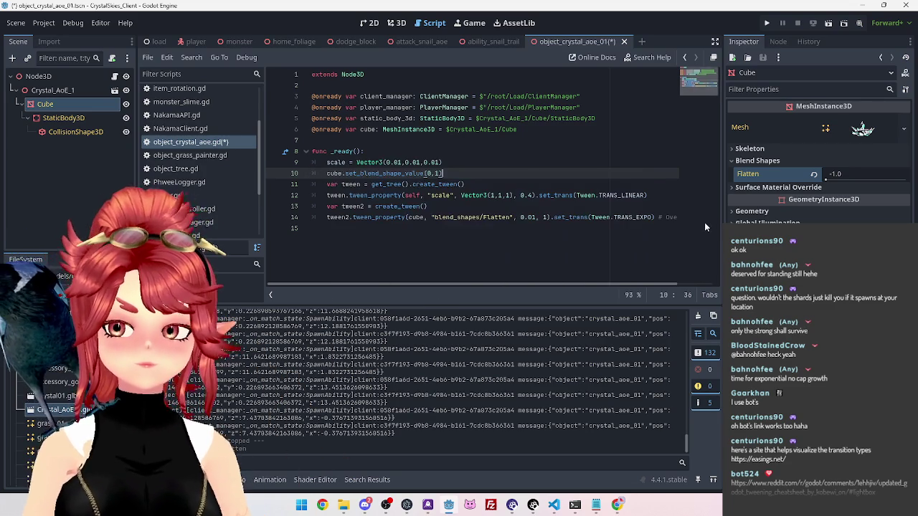
# Step: Save the crystal AoE script and scene with the tween code unchanged
pyautogui.moveTo(326, 184)
pyautogui.mouseDown()
pyautogui.moveTo(444, 185)
pyautogui.moveTo(523, 217)
pyautogui.moveTo(588, 217)
pyautogui.mouseUp()
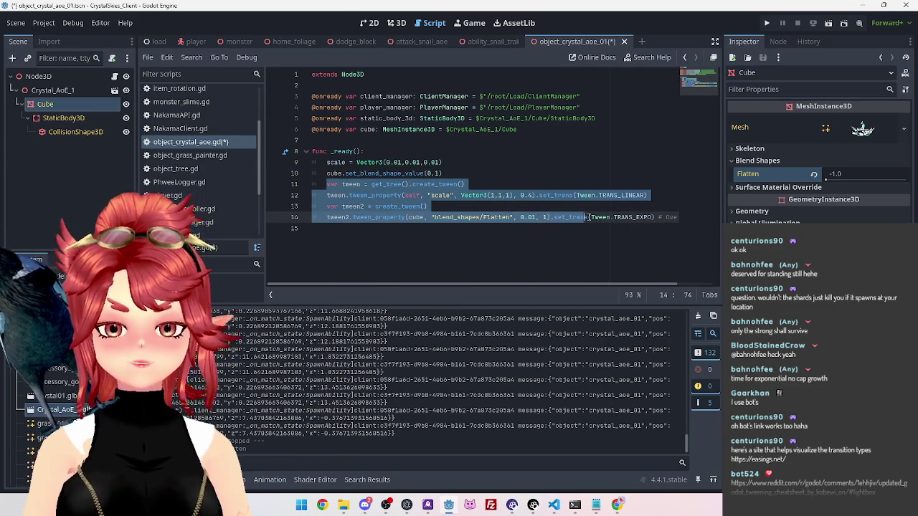
pyautogui.click(519, 241)
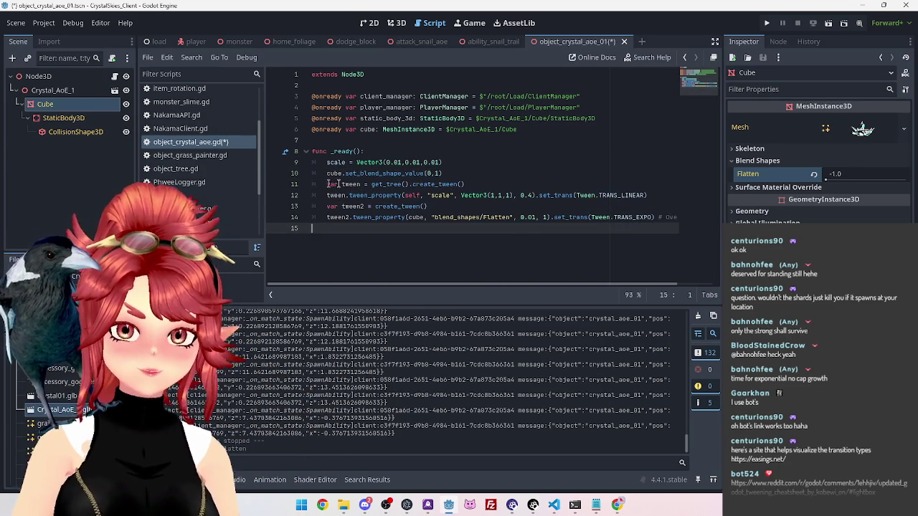
pyautogui.hotkey('ctrl', 's')
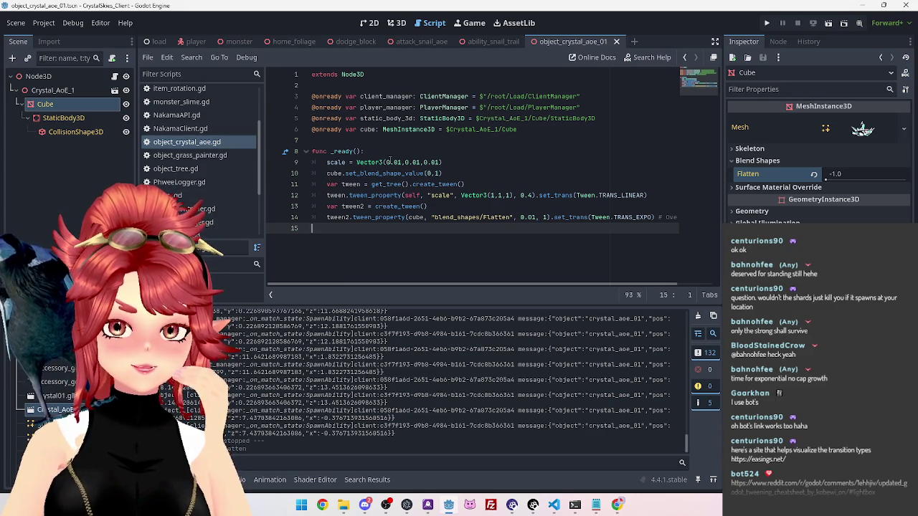
# Step: Remove the trailing empty line after _ready() and open two fresh lines for a new function
pyautogui.moveTo(328, 163); pyautogui.dragTo(681, 218)
pyautogui.hscroll(-3, 502, 251)
pyautogui.click(344, 245)
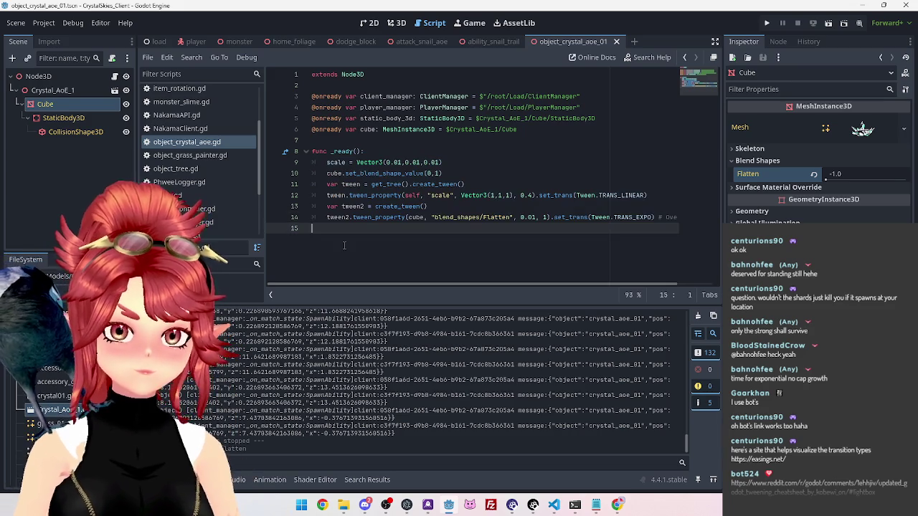
pyautogui.press('BackSpace')
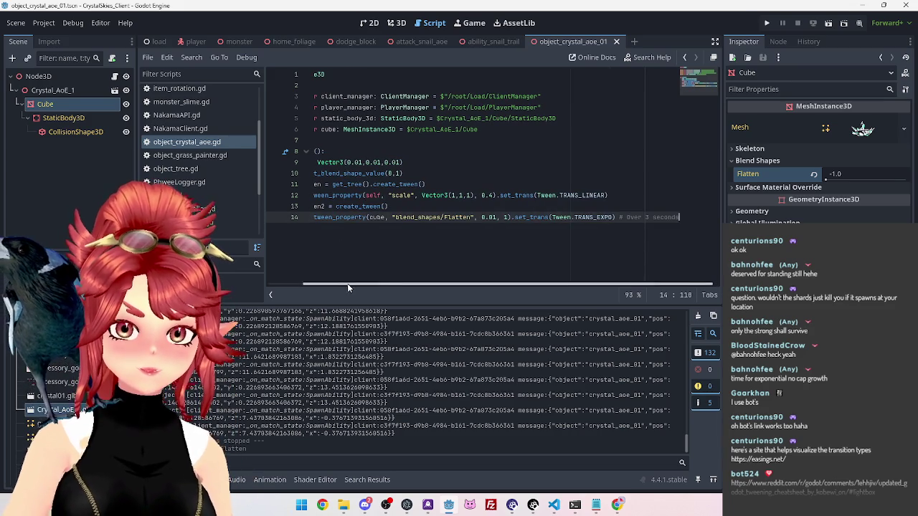
pyautogui.press('Return')
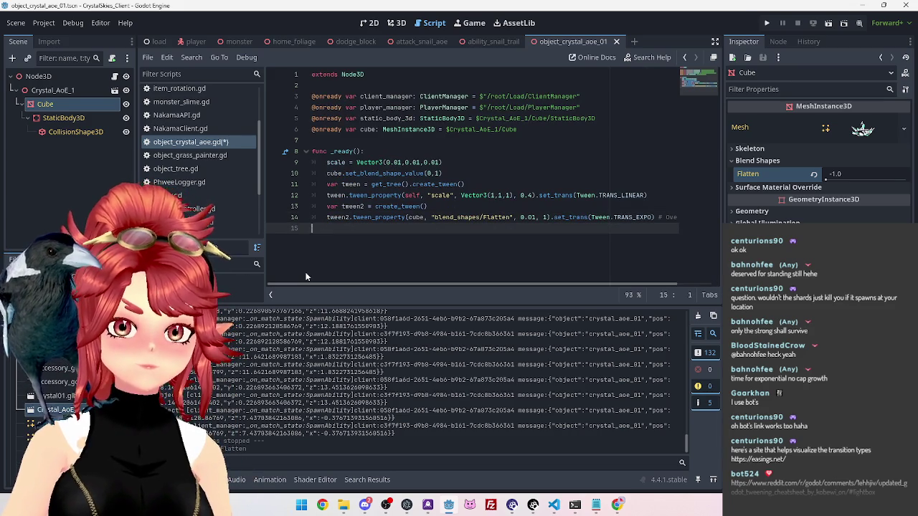
pyautogui.press('Return')
pyautogui.write('func spawn_')
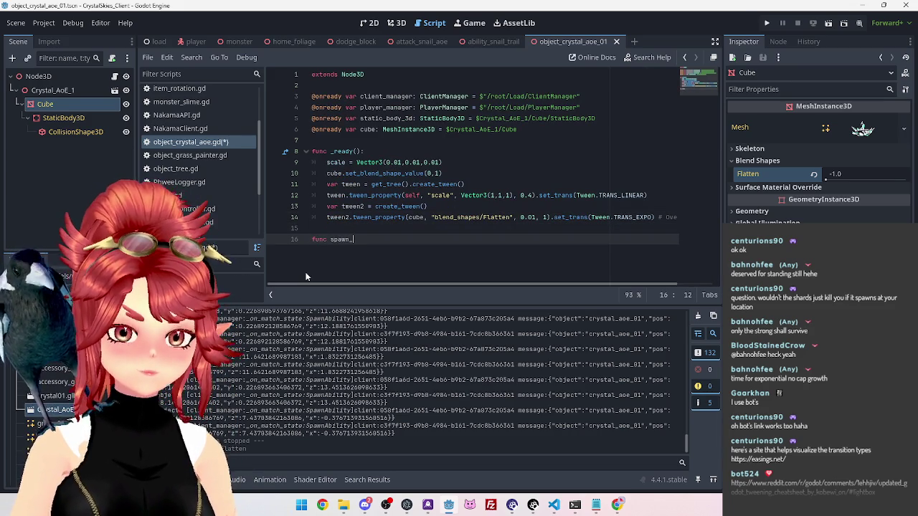
# Step: Complete the spawn_crystal_aoe() declaration and move the tween lines from _ready() into its body
pyautogui.write('Crystal_')
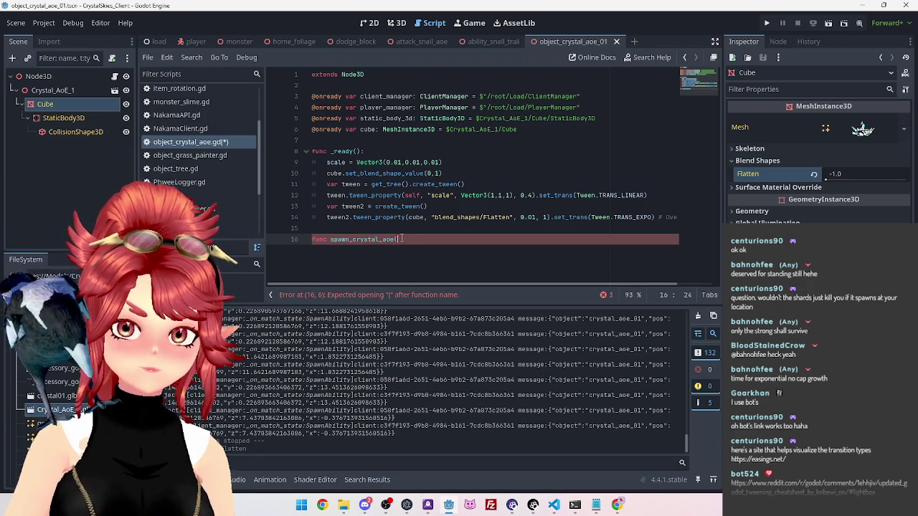
pyautogui.write('):')
pyautogui.press('Return')
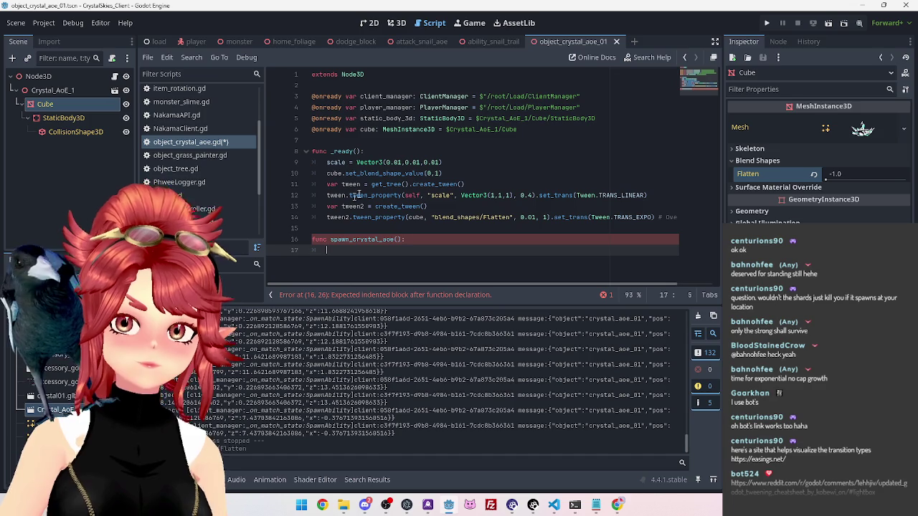
pyautogui.moveTo(328, 162)
pyautogui.mouseDown()
pyautogui.moveTo(430, 207)
pyautogui.moveTo(712, 216)
pyautogui.mouseUp()
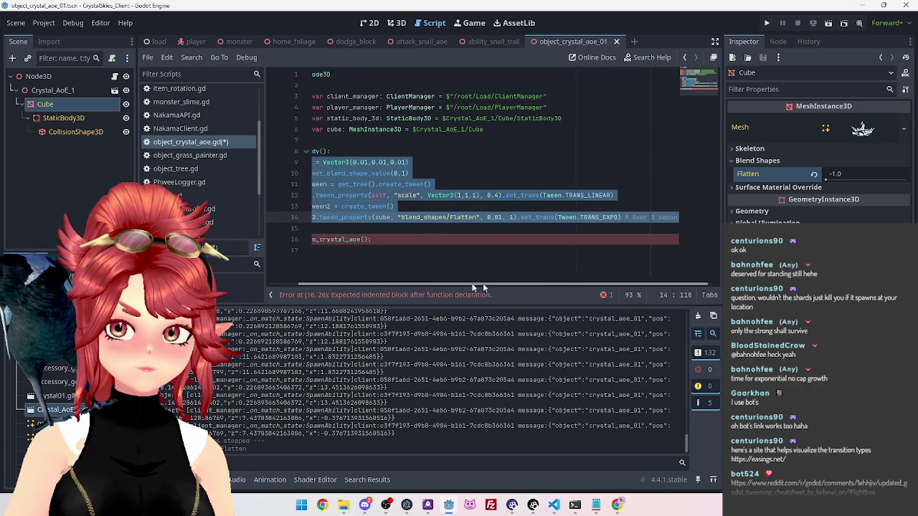
pyautogui.hscroll(-3, 448, 209)
pyautogui.hotkey('ctrl', 'x')
pyautogui.click(372, 198)
pyautogui.hotkey('ctrl', 'v')
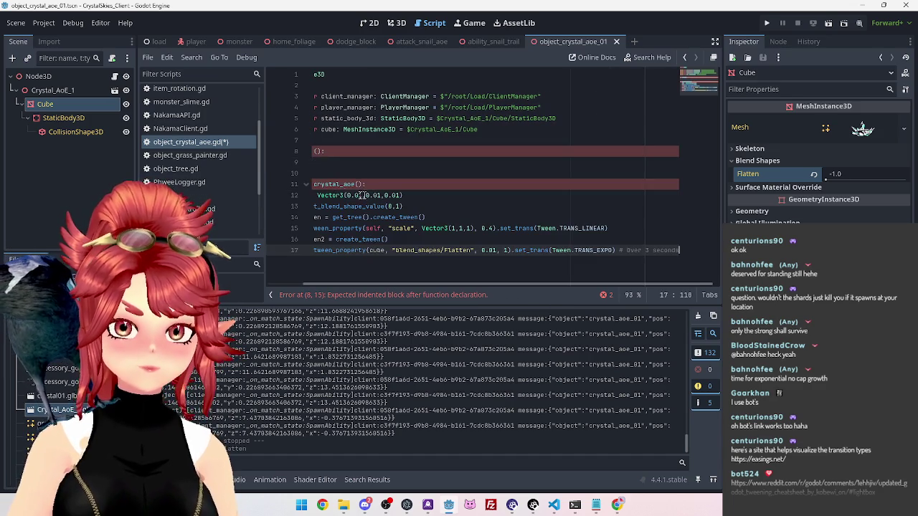
# Step: Call spawn_crystal_aoe() from _ready() beneath a #spawn indicator comment, then save
pyautogui.hscroll(-3, 374, 287)
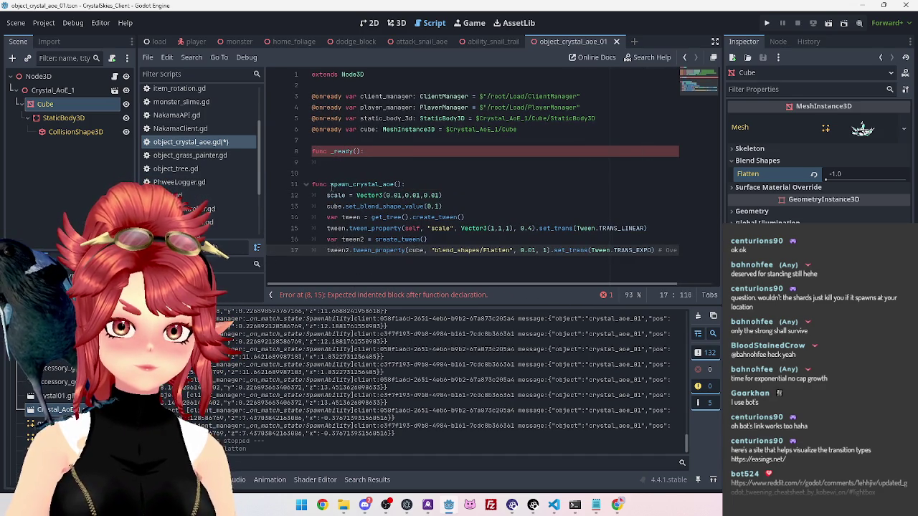
pyautogui.moveTo(330, 184); pyautogui.dragTo(393, 184)
pyautogui.click(368, 161)
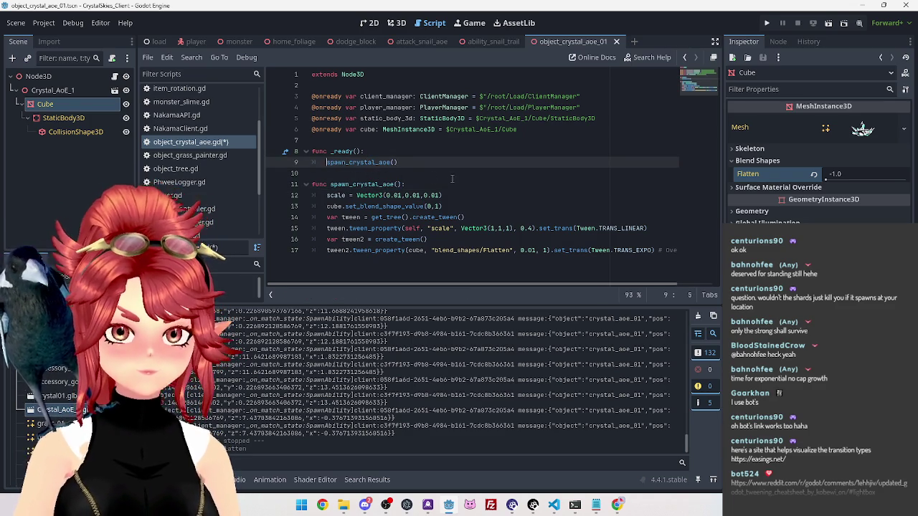
pyautogui.press('Return')
pyautogui.press('Up')
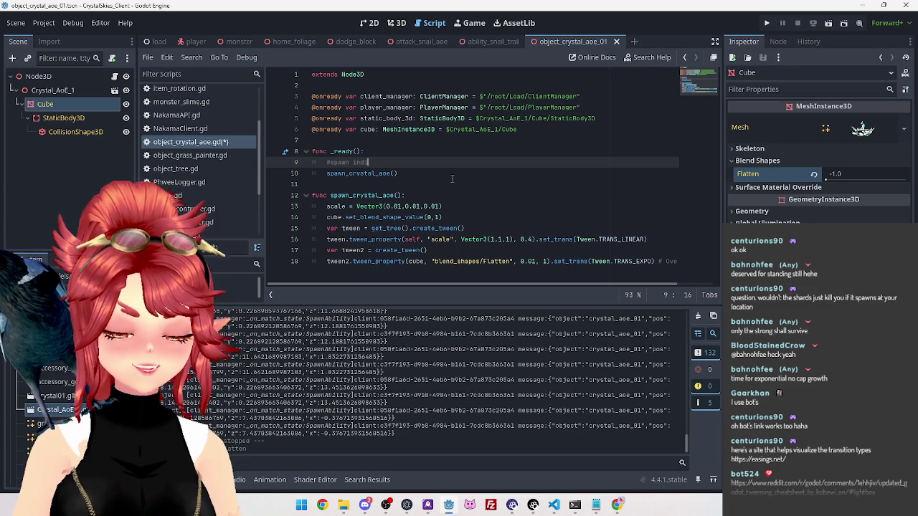
pyautogui.press('Return')
pyautogui.write('#start timer which then triggers:')
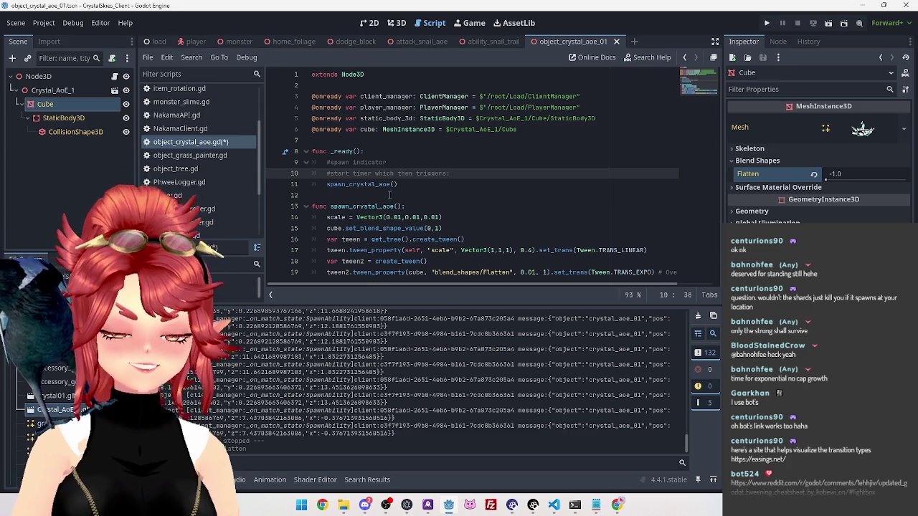
pyautogui.click(435, 183)
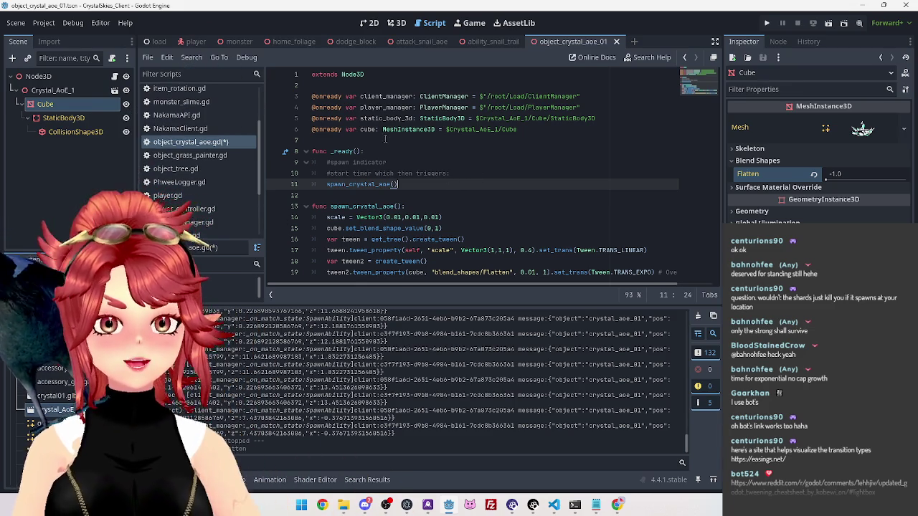
pyautogui.click(395, 163)
pyautogui.hotkey('ctrl', 's')
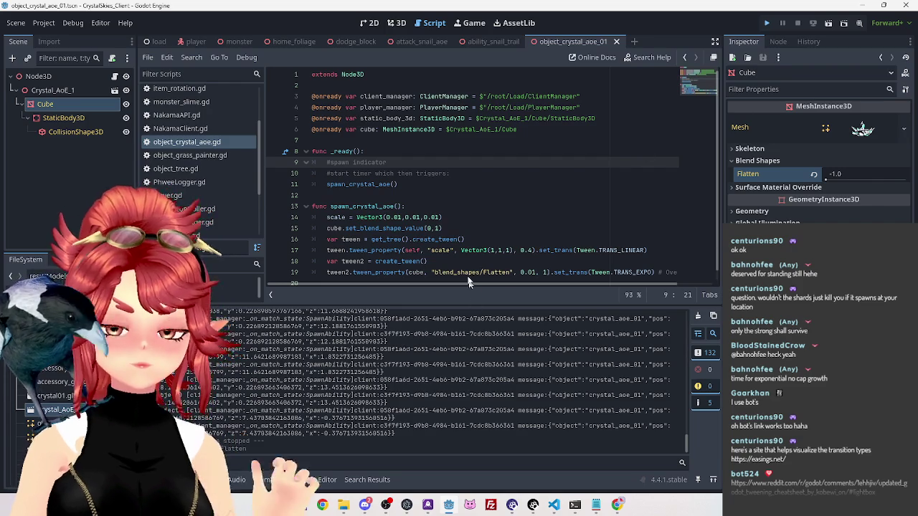
pyautogui.press('F5')
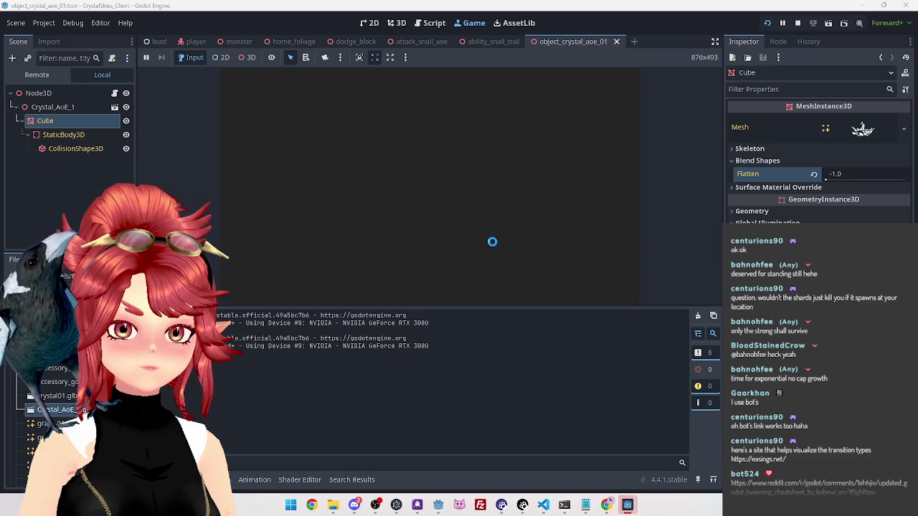
pyautogui.click(479, 216)
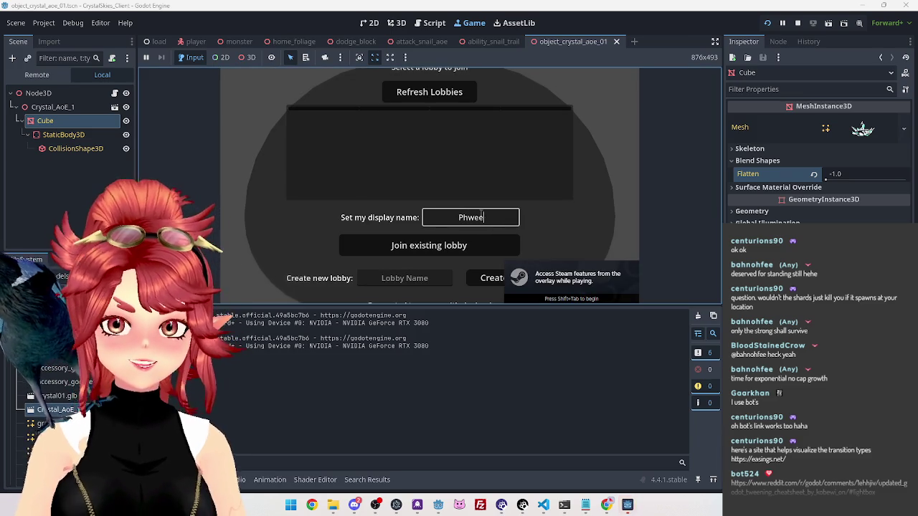
pyautogui.write('asdd')
pyautogui.press('Tab')
pyautogui.press('Return')
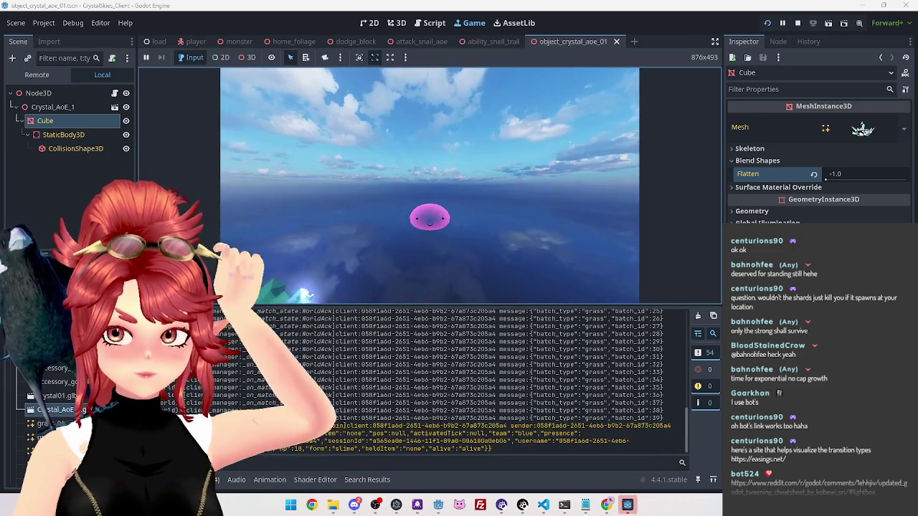
pyautogui.press('Escape')
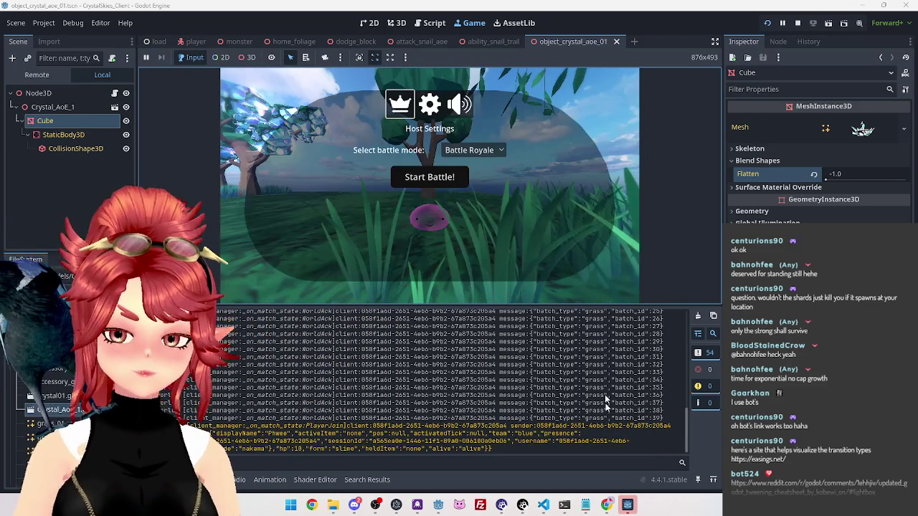
pyautogui.click(627, 500)
pyautogui.click(465, 158)
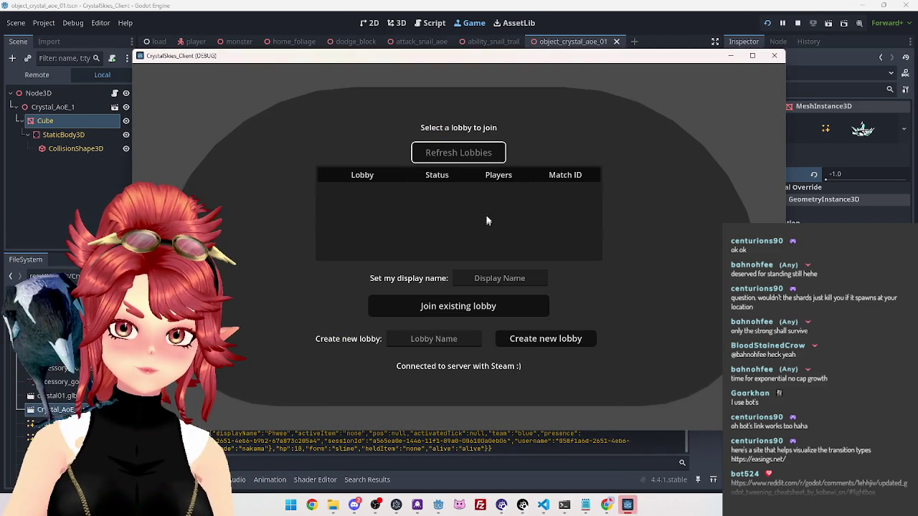
pyautogui.click(492, 190)
pyautogui.click(510, 279)
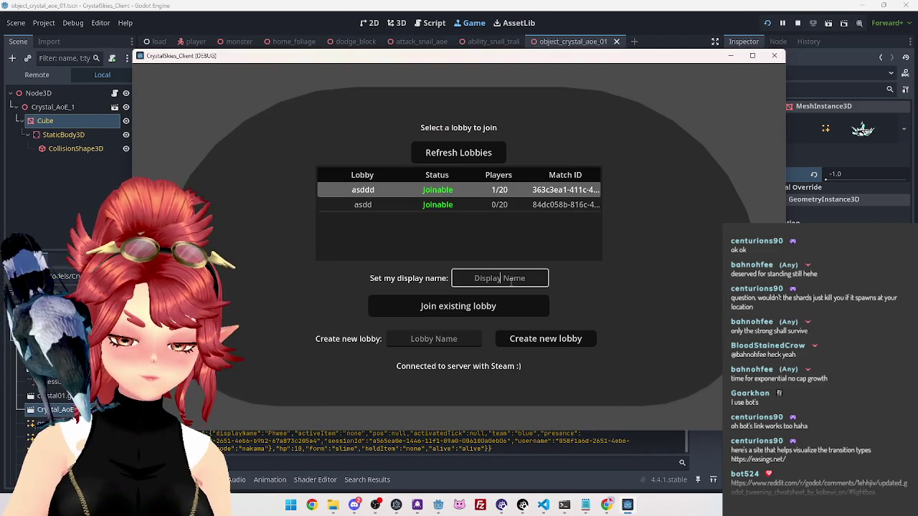
pyautogui.click(434, 339)
pyautogui.write('asdd')
pyautogui.click(542, 345)
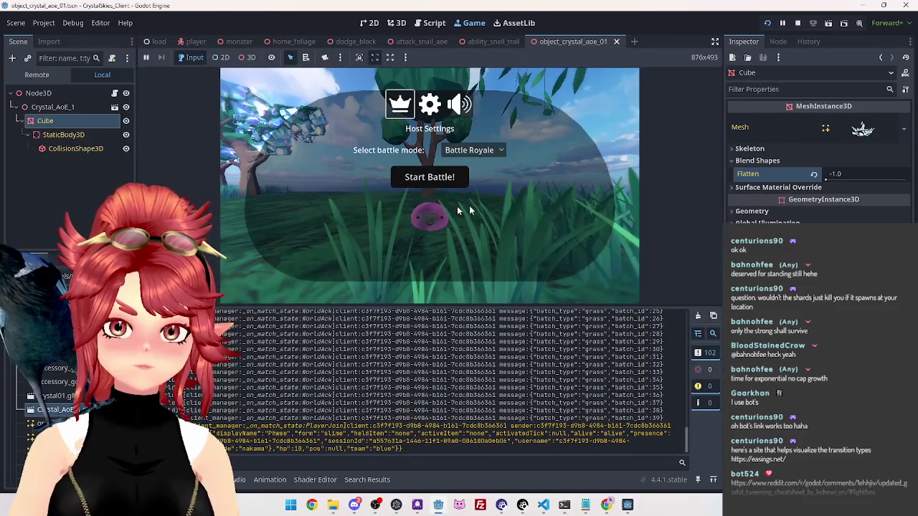
pyautogui.click(430, 176)
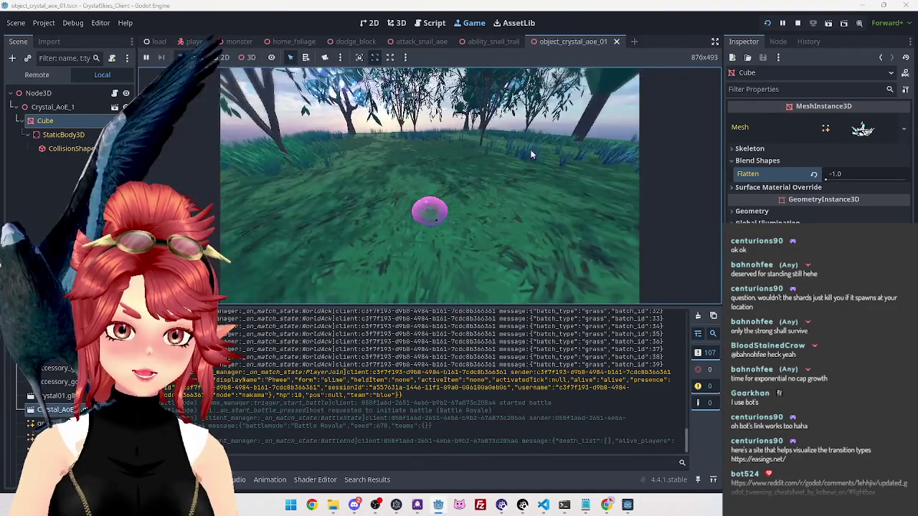
pyautogui.click(767, 24)
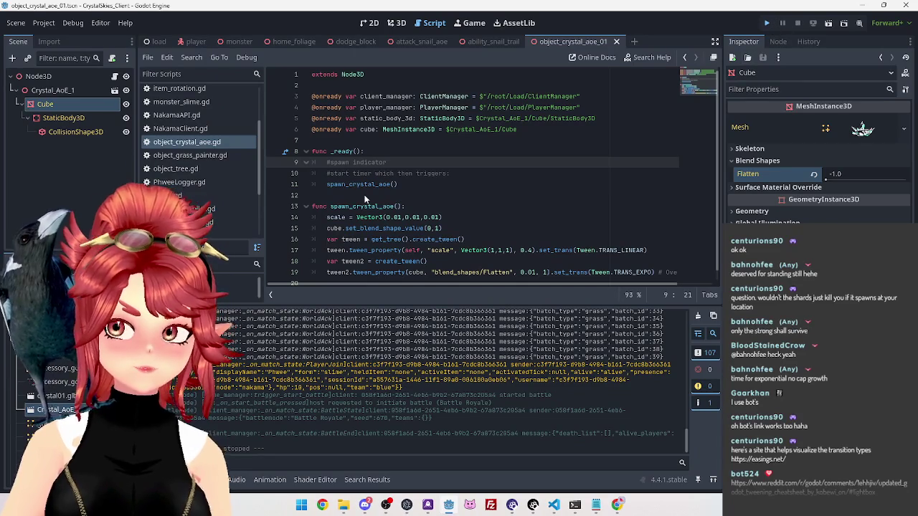
# Step: Rerun the project, enter 'asd' as the lobby name, and refresh the lobby list
pyautogui.press('F5')
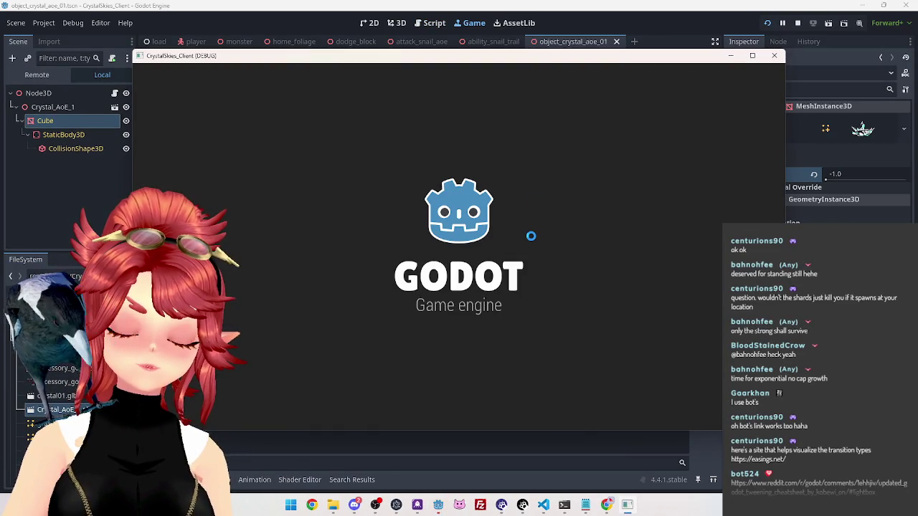
pyautogui.click(506, 278)
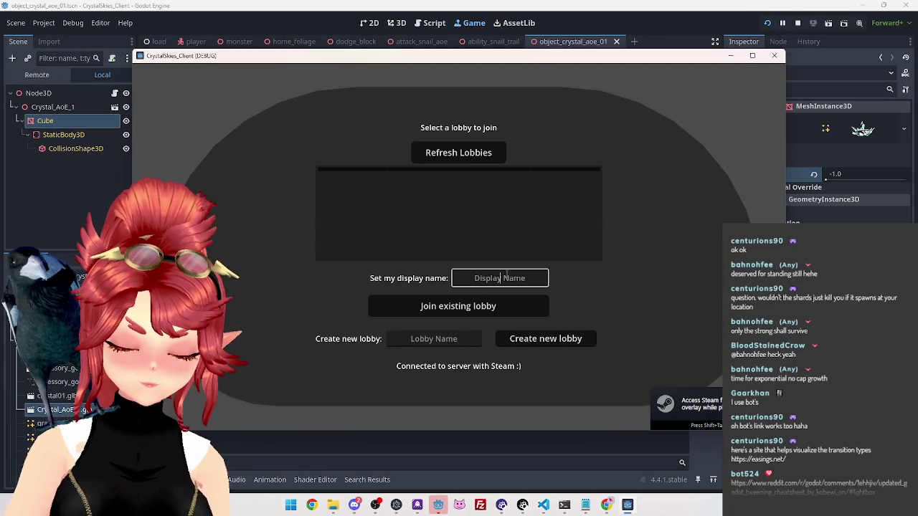
pyautogui.write('Phwee')
pyautogui.press('Tab')
pyautogui.write('asd')
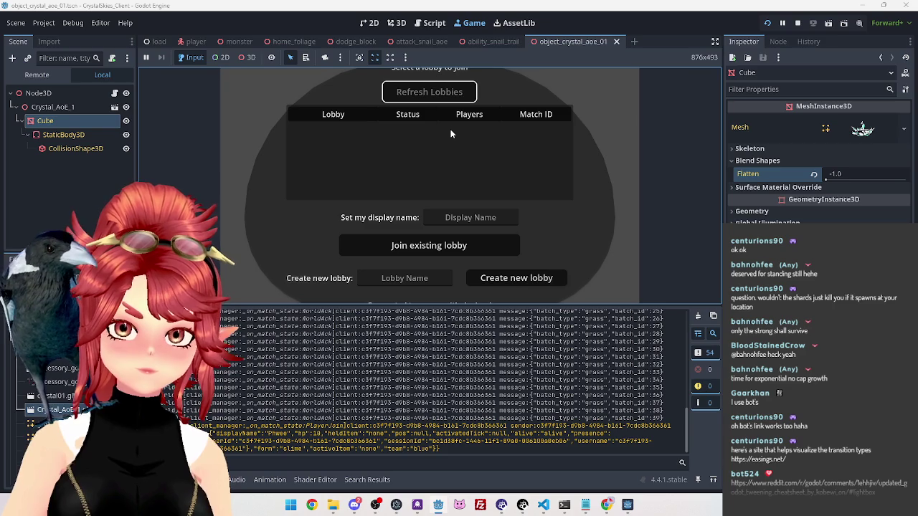
pyautogui.click(450, 129)
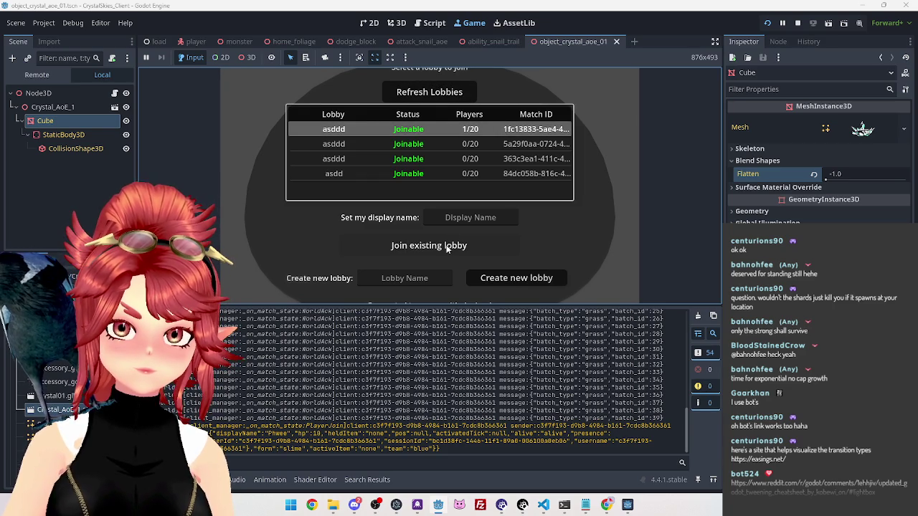
# Step: Join the first asddd lobby and bring the separate client window to the front
pyautogui.click(458, 211)
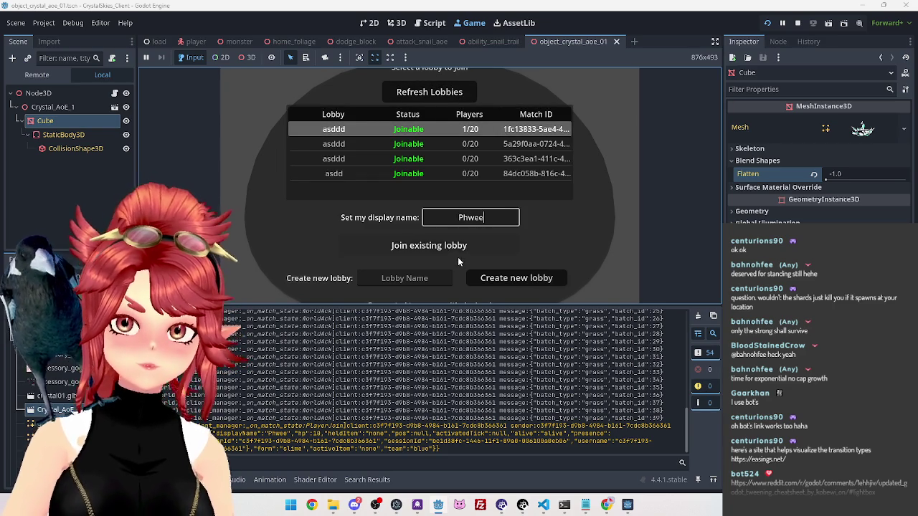
pyautogui.click(457, 249)
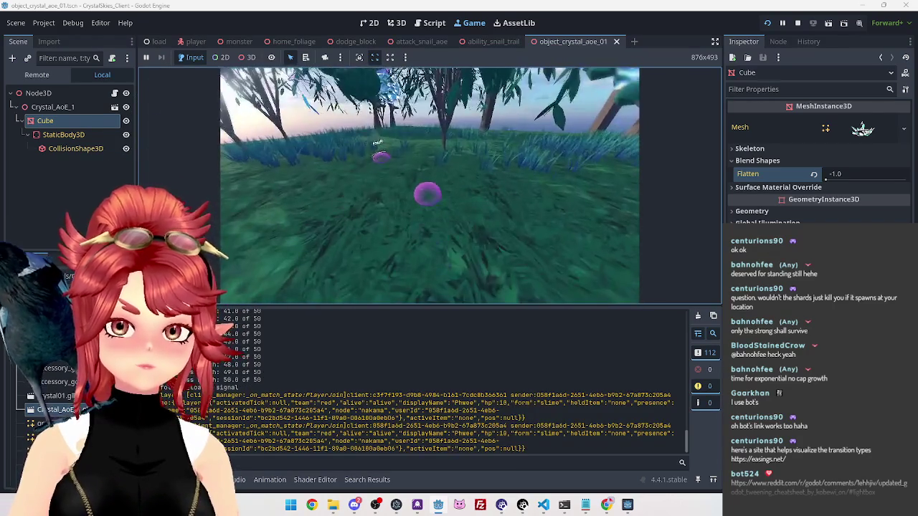
pyautogui.press('Escape')
pyautogui.click(627, 505)
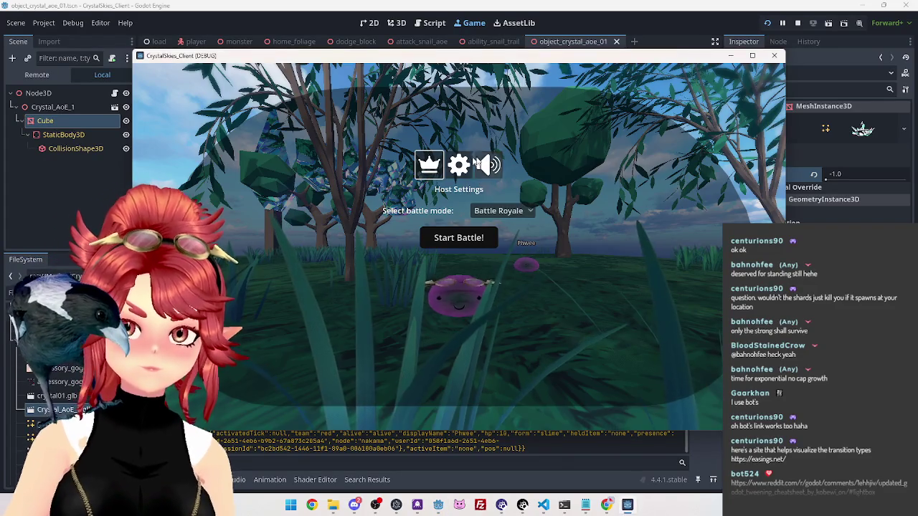
# Step: Start the Battle Royale match and drag the in-game Master Volume slider to zero
pyautogui.click(458, 237)
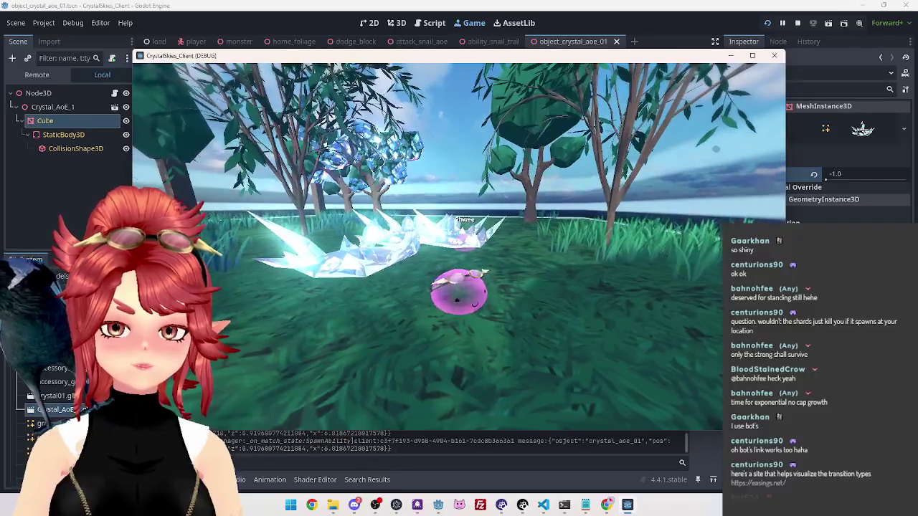
pyautogui.press('Escape')
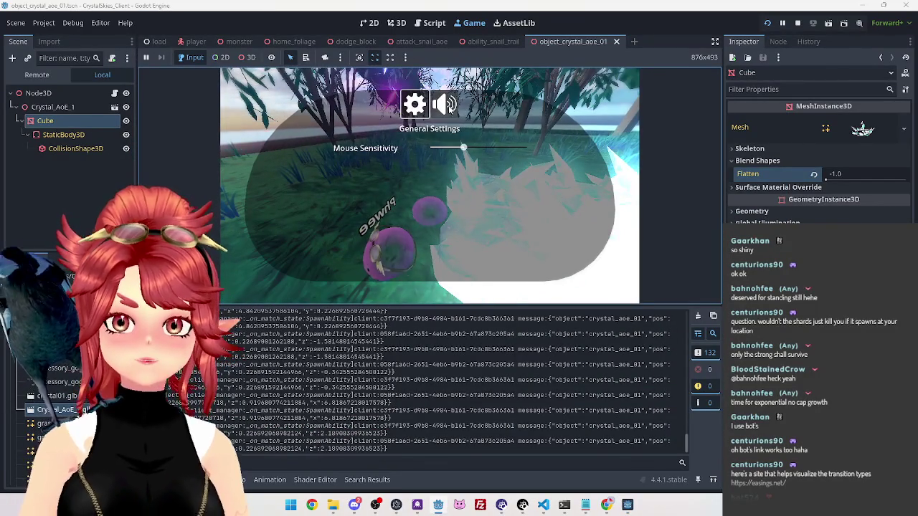
pyautogui.click(444, 105)
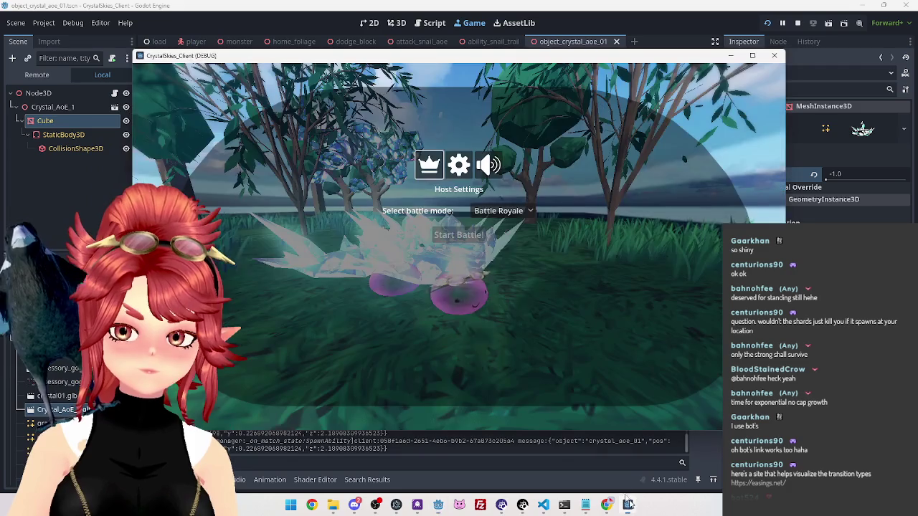
pyautogui.moveTo(507, 208); pyautogui.dragTo(453, 208)
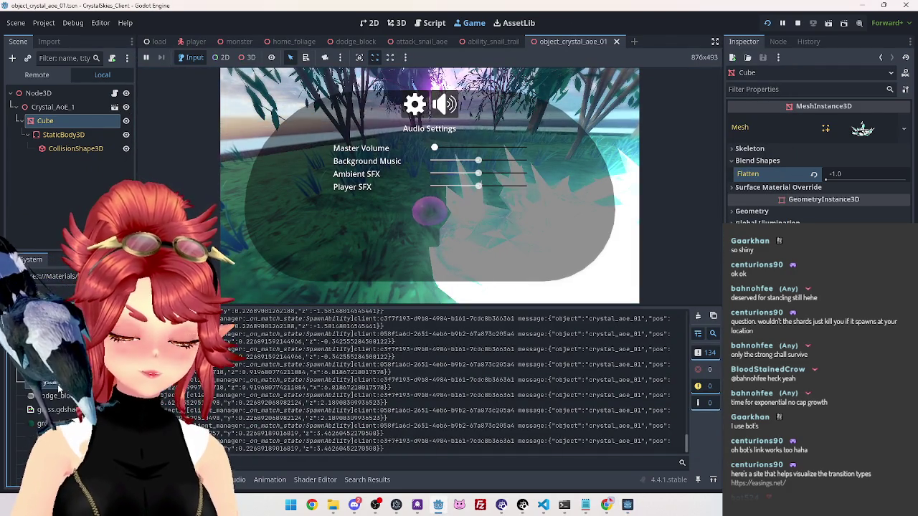
# Step: Inspect crystal_01.tres shader parameters down to Top Color, then resume the game
pyautogui.click(48, 389)
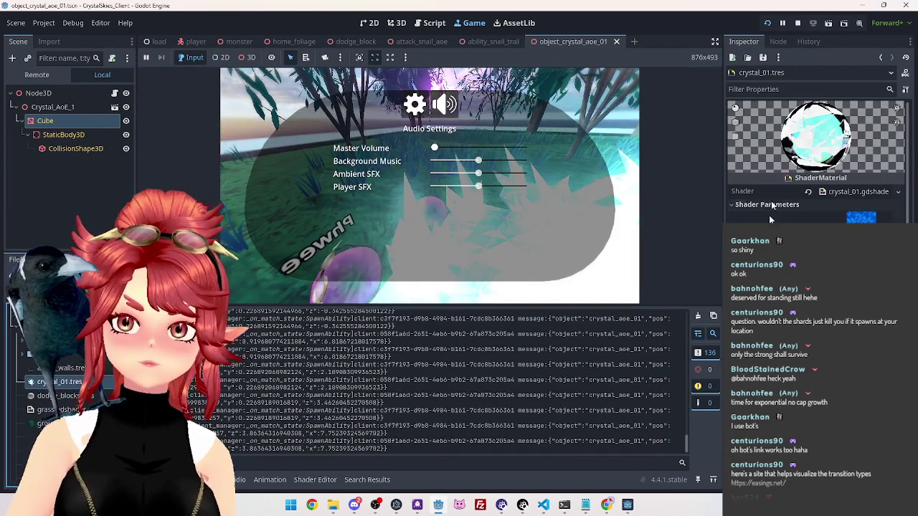
pyautogui.scroll(-3, 817, 158)
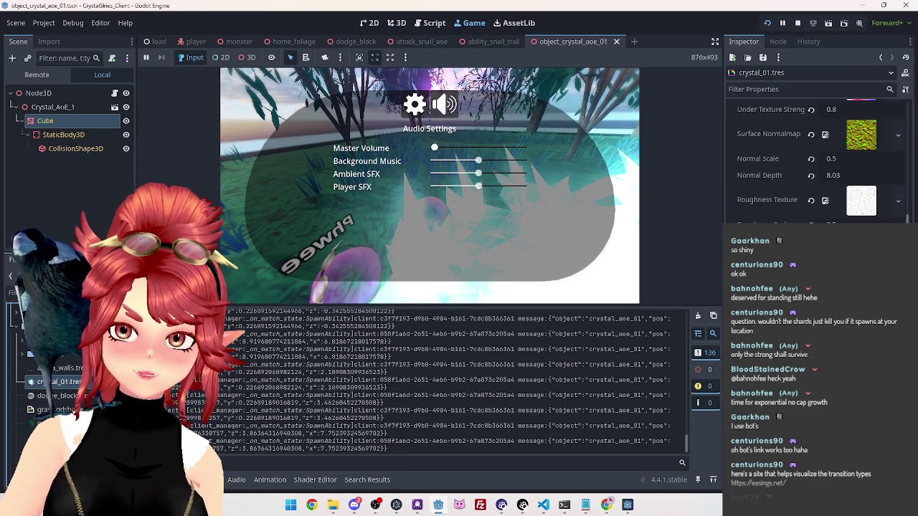
pyautogui.scroll(-3, 817, 157)
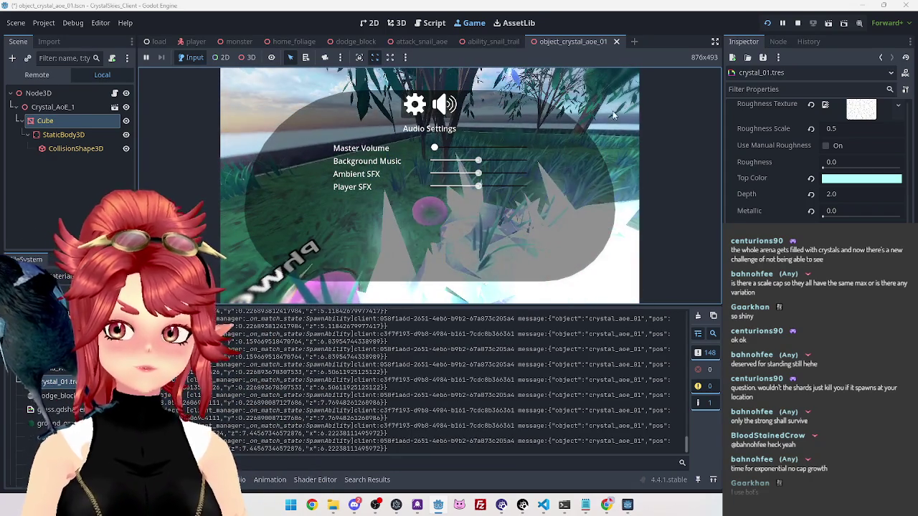
pyautogui.press('Escape')
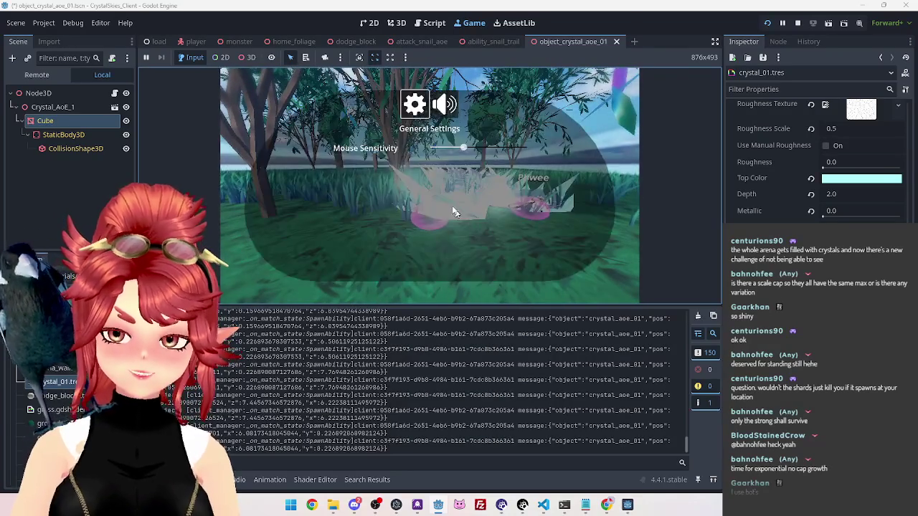
pyautogui.press('Escape')
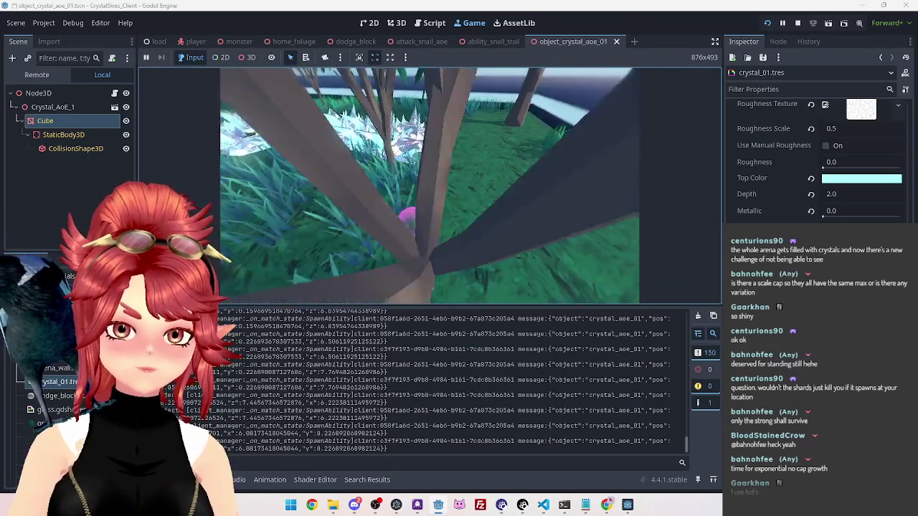
pyautogui.press('Escape')
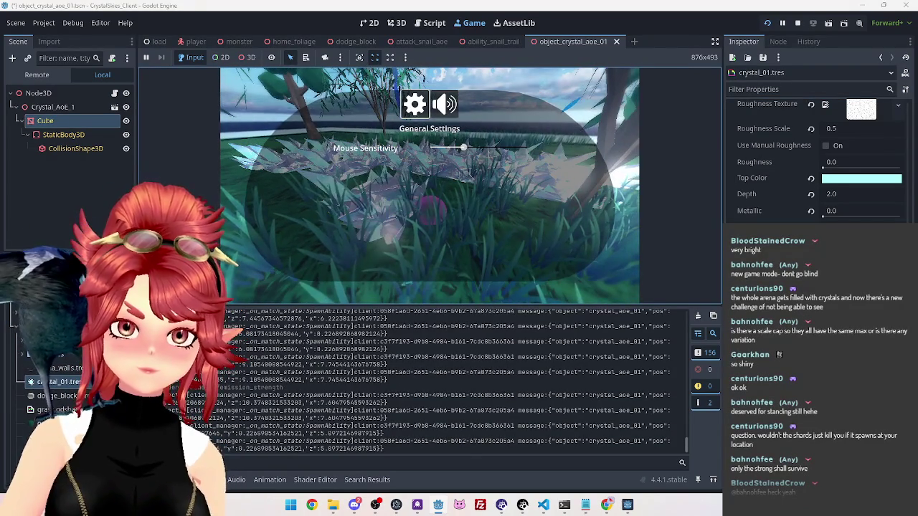
pyautogui.press('Escape')
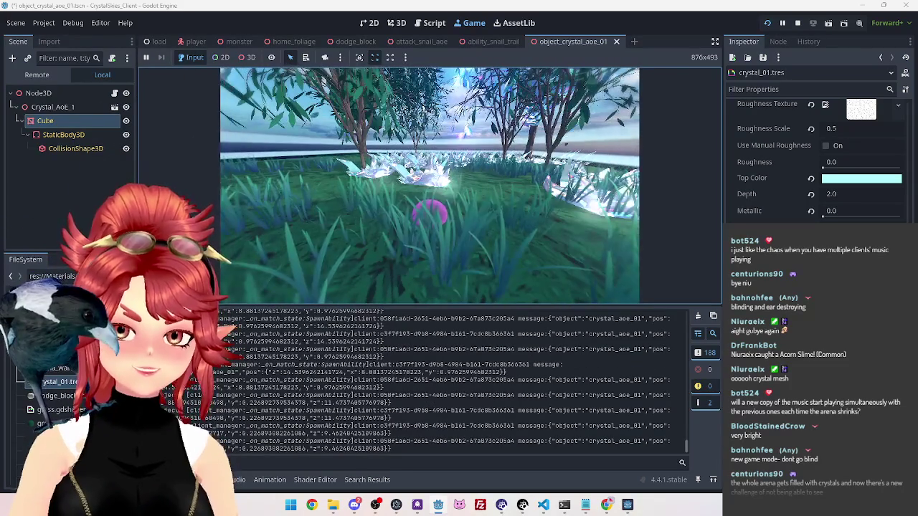
pyautogui.press('Escape')
# Step: Stop the game and change the Flatten tween target on line 19 to -0.5
pyautogui.click(798, 24)
pyautogui.scroll(-1, 481, 193)
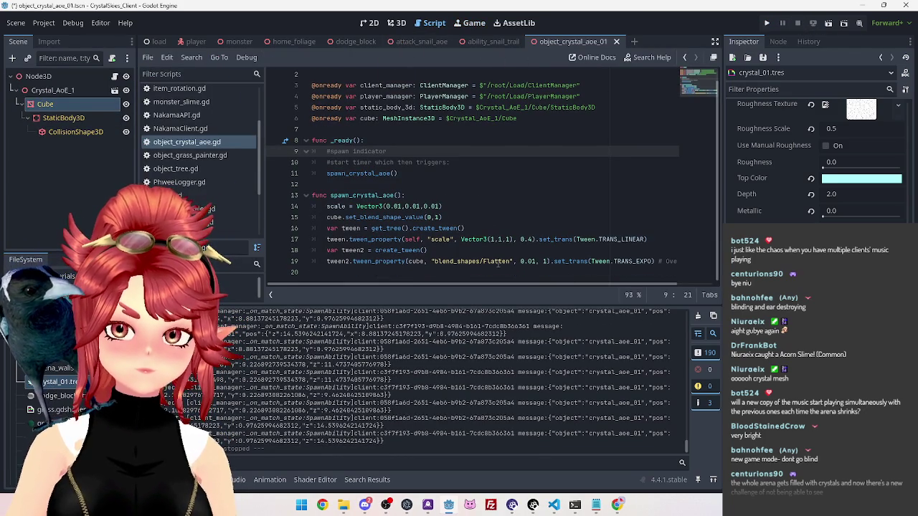
pyautogui.click(520, 261)
pyautogui.write('-')
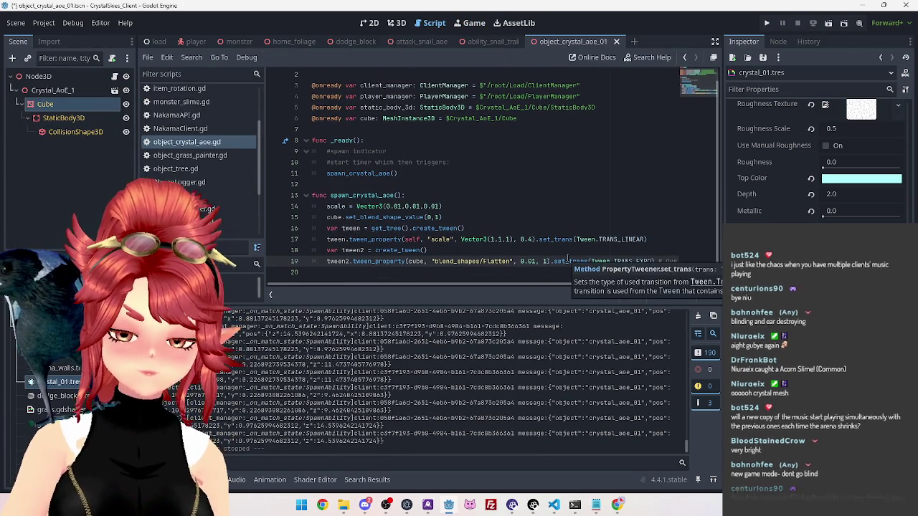
pyautogui.press('BackSpace')
pyautogui.press('BackSpace')
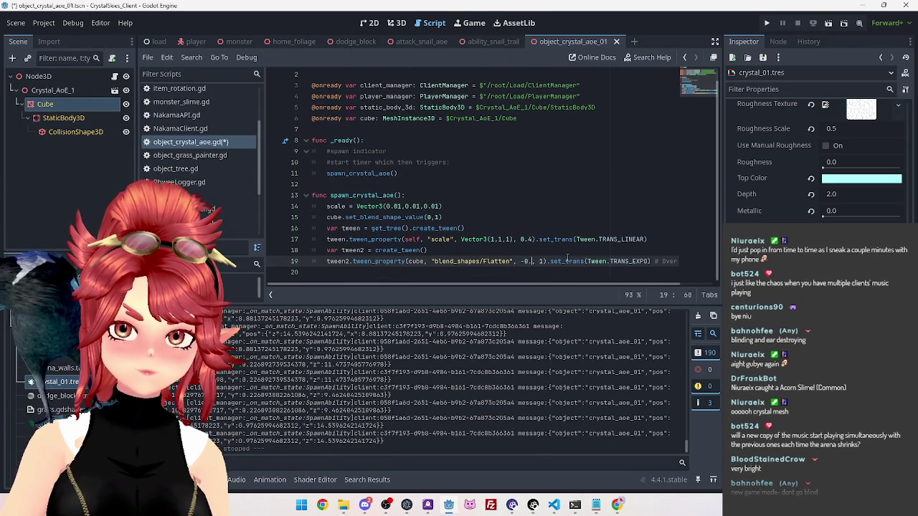
pyautogui.write('5')
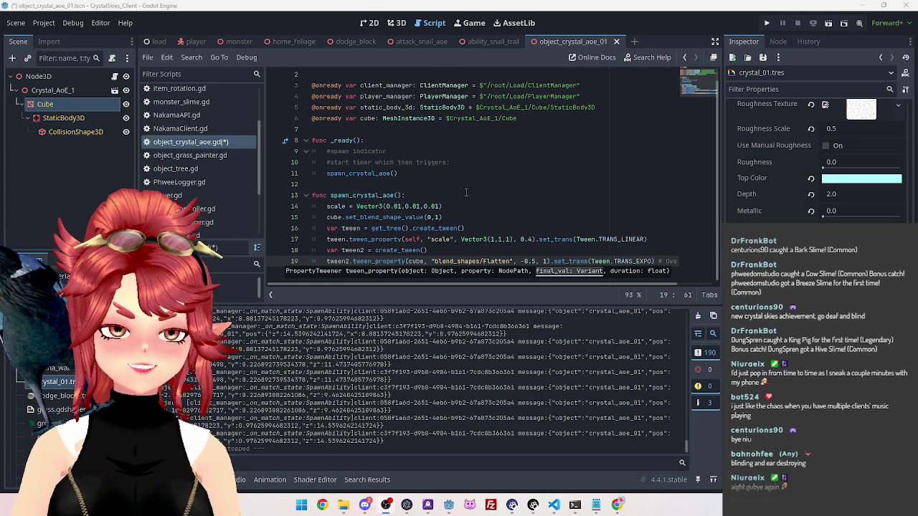
# Step: Change the scale tween target to Vector3(1.5, 1.5, 1.5) and save the script
pyautogui.click(523, 239)
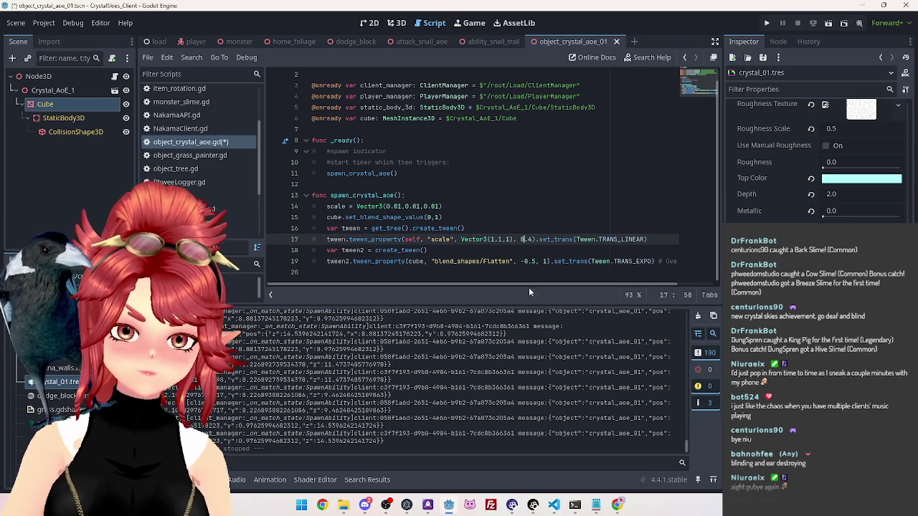
pyautogui.click(507, 196)
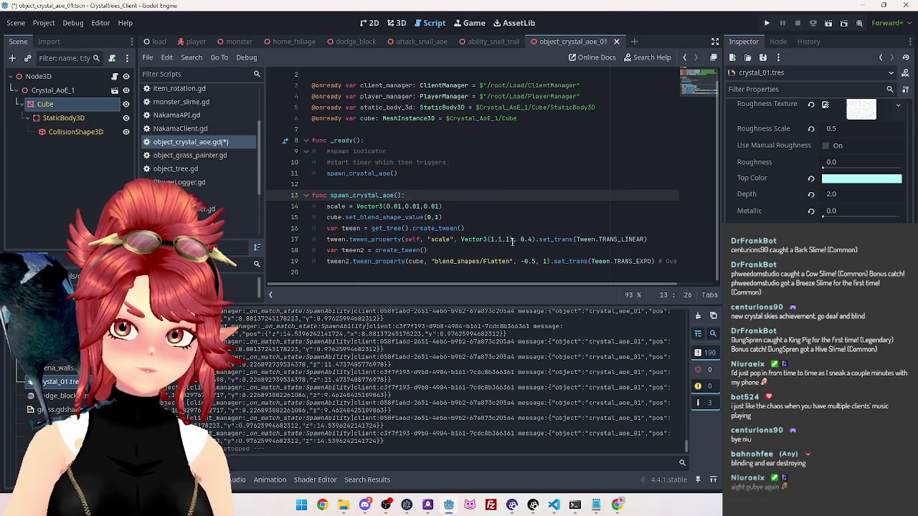
pyautogui.click(491, 240)
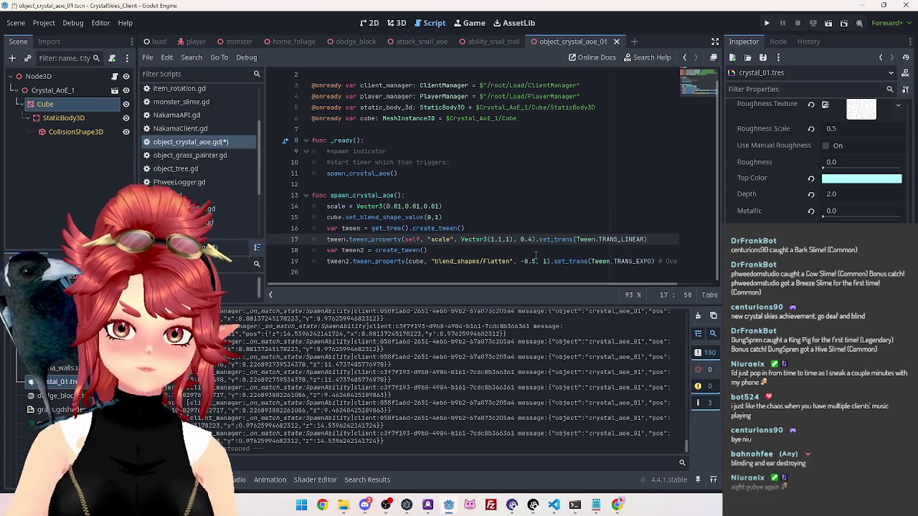
pyautogui.write('.5')
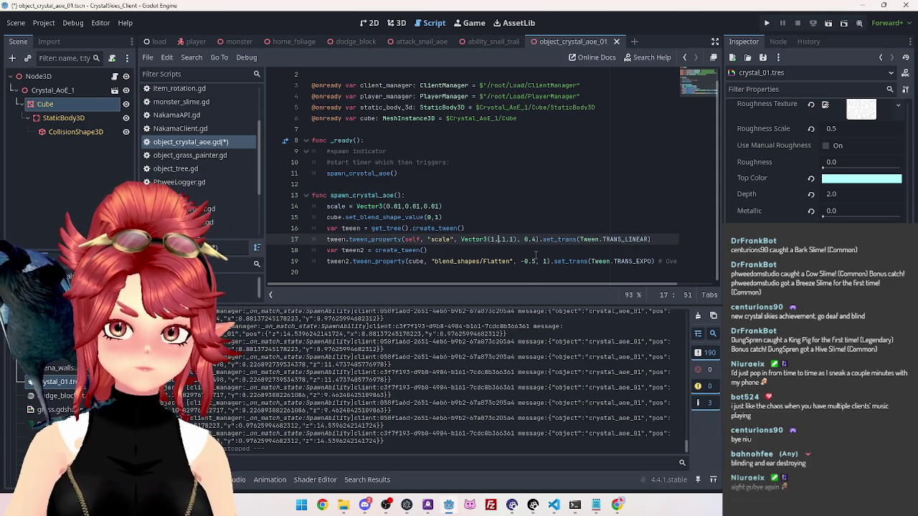
pyautogui.click(510, 239)
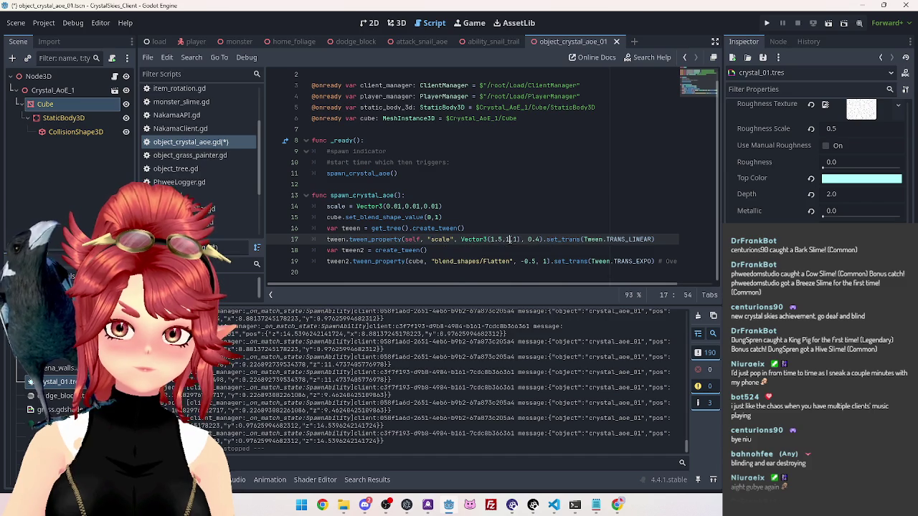
pyautogui.write('.5')
pyautogui.click(524, 239)
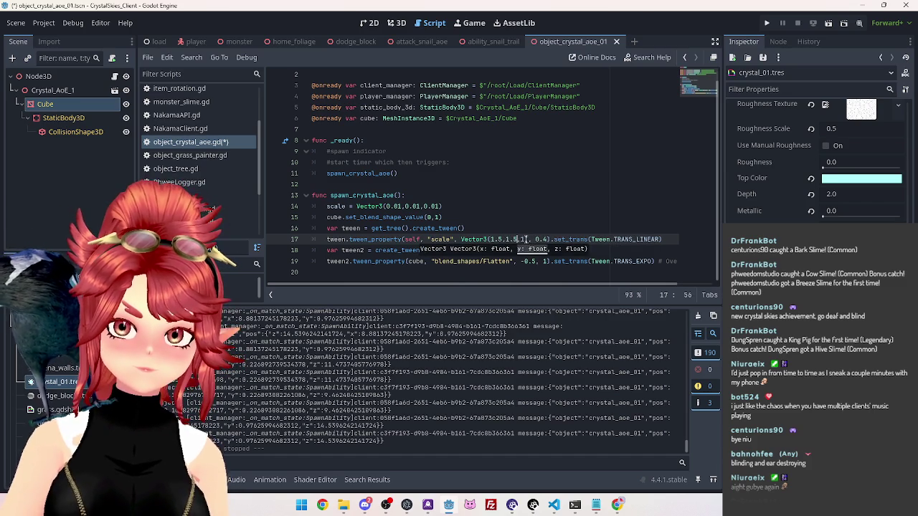
pyautogui.write('.5')
pyautogui.click(442, 217)
pyautogui.hotkey('ctrl', 's')
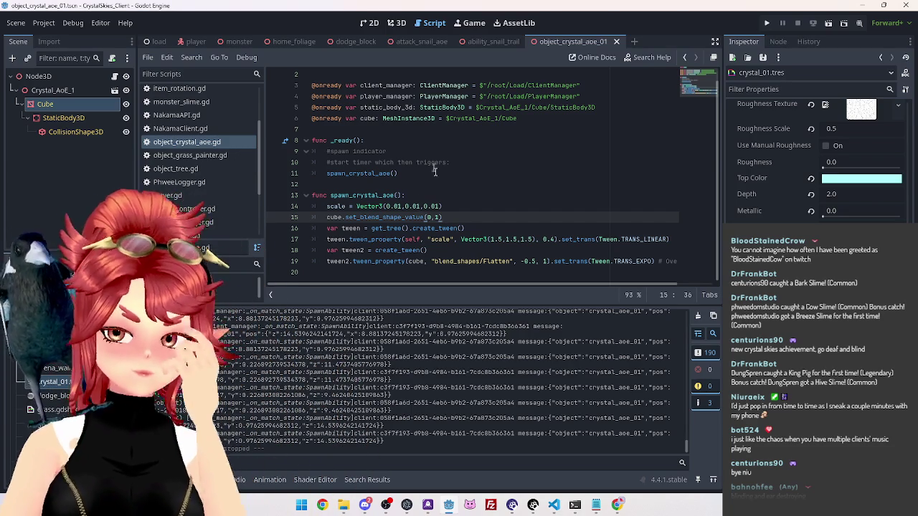
pyautogui.click(441, 185)
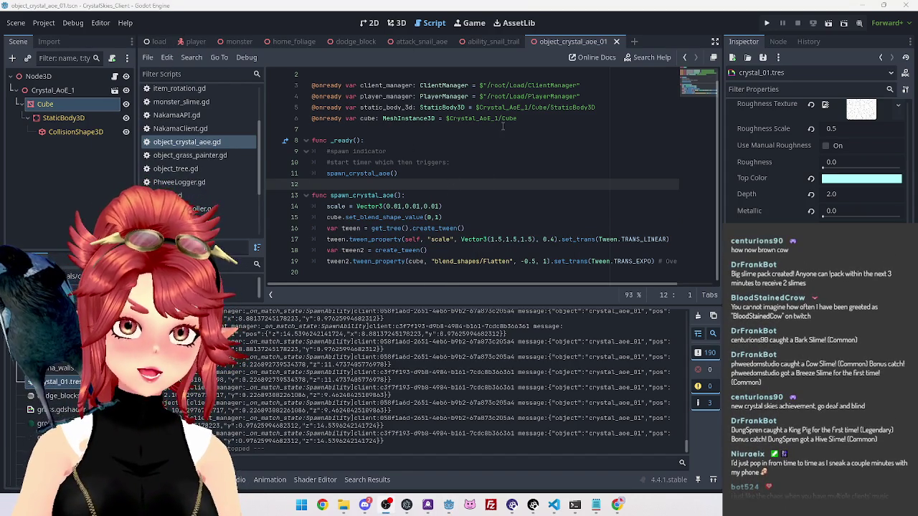
pyautogui.click(451, 162)
# Step: Add '#spawn meteor' and spawn particle comment lines below the spawn indicator comment, then save
pyautogui.click(453, 151)
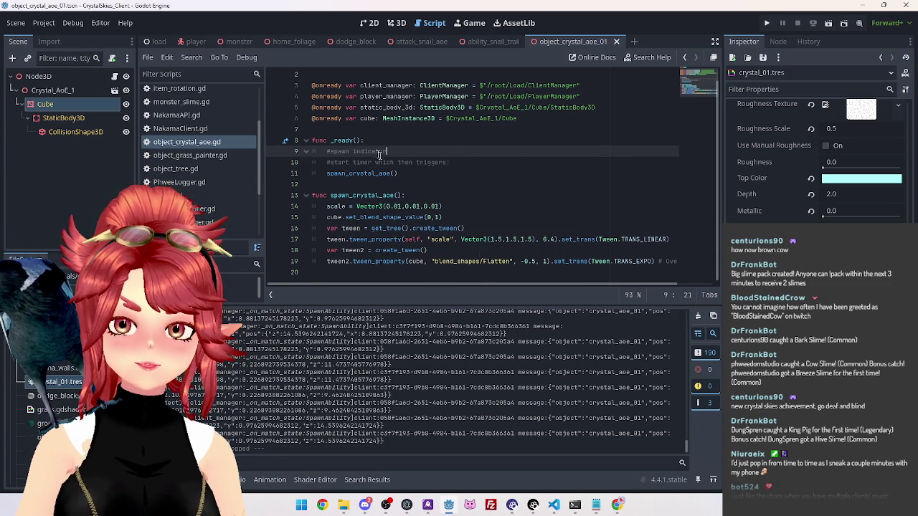
pyautogui.press('Return')
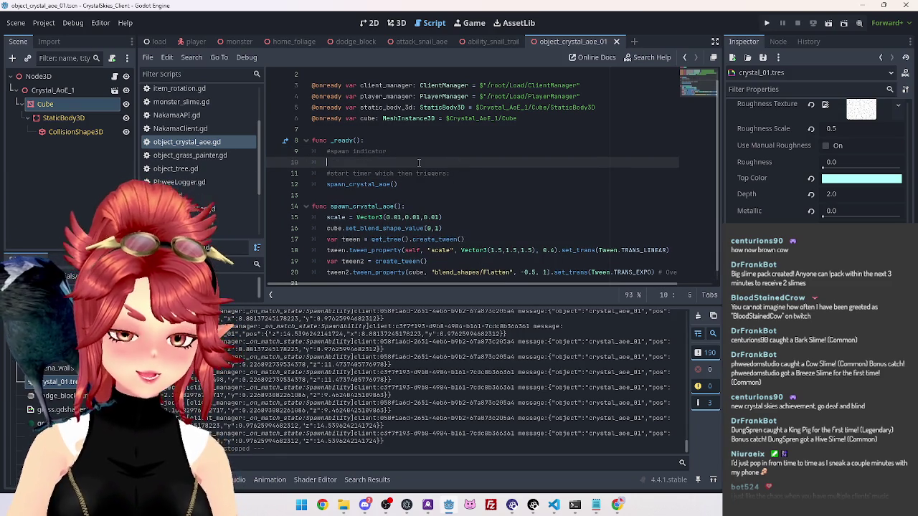
pyautogui.write('#spawn meteor')
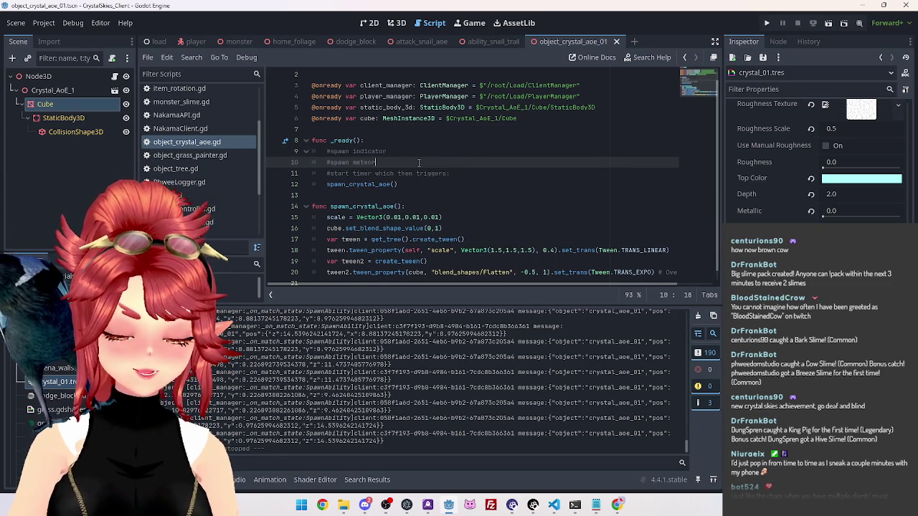
pyautogui.press('Return')
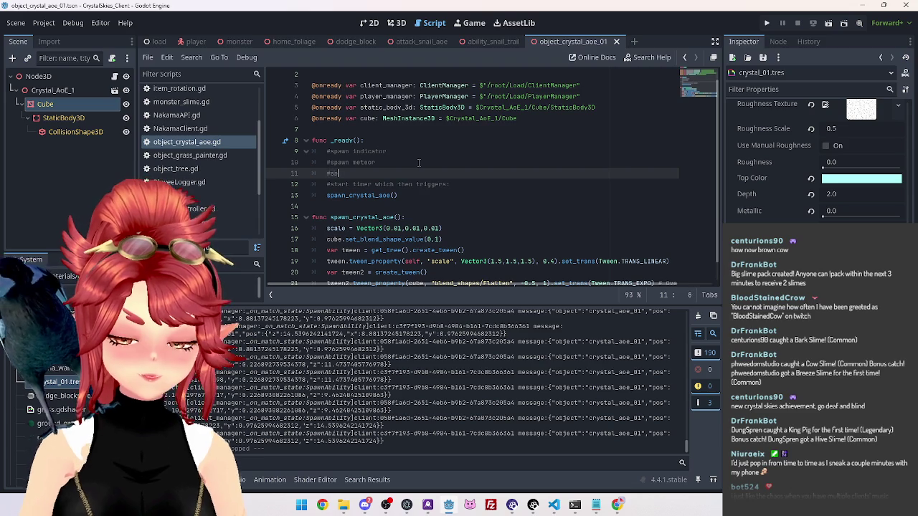
pyautogui.write('awn particle s')
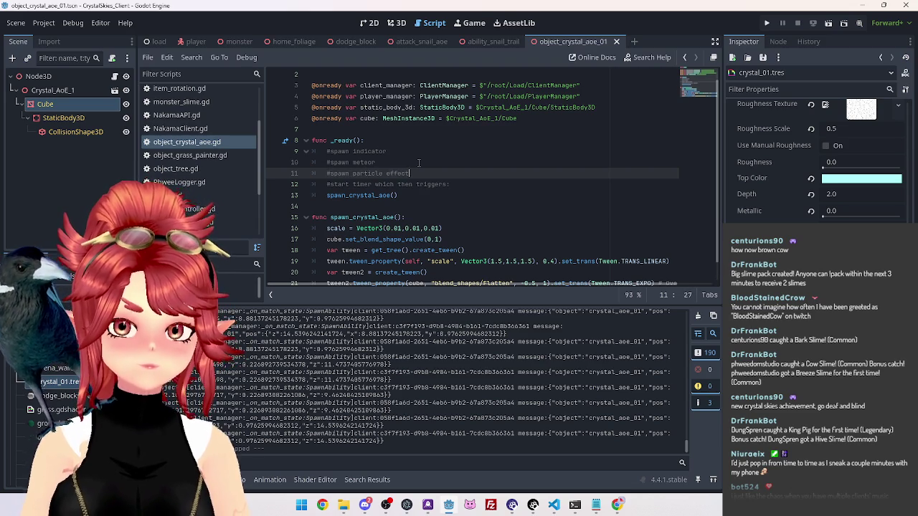
pyautogui.moveTo(337, 184); pyautogui.dragTo(451, 184)
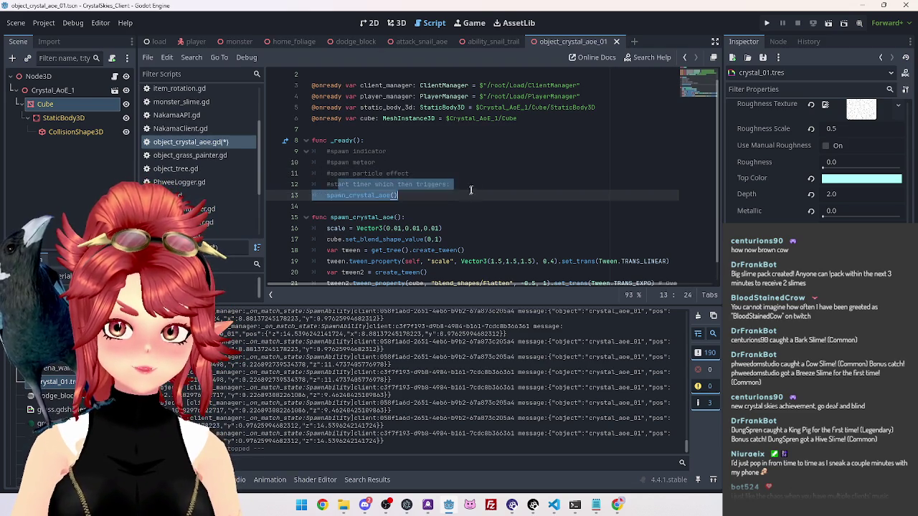
pyautogui.click(449, 205)
pyautogui.scroll(-1, 487, 188)
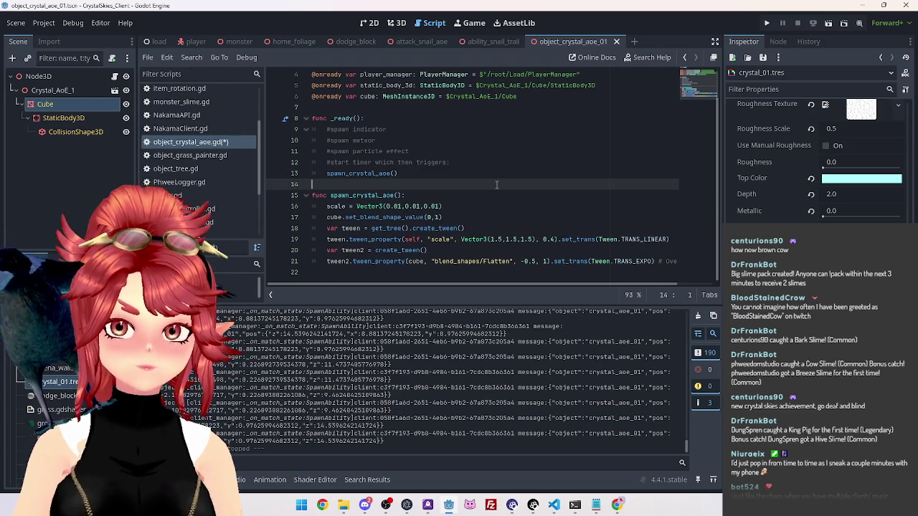
pyautogui.hotkey('ctrl', 's')
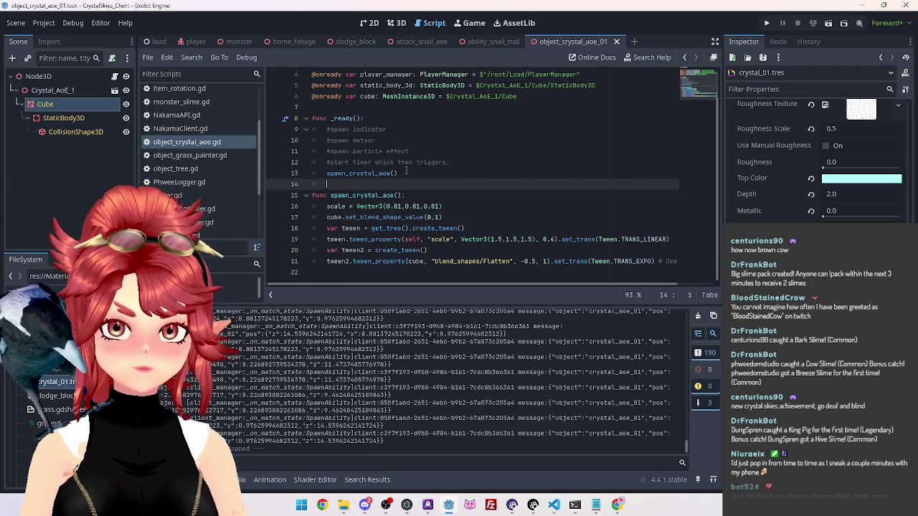
# Step: Insert the comment 'player that touches crystal dies' below spawn_crystal_aoe() and save
pyautogui.press('Return')
pyautogui.press('Up')
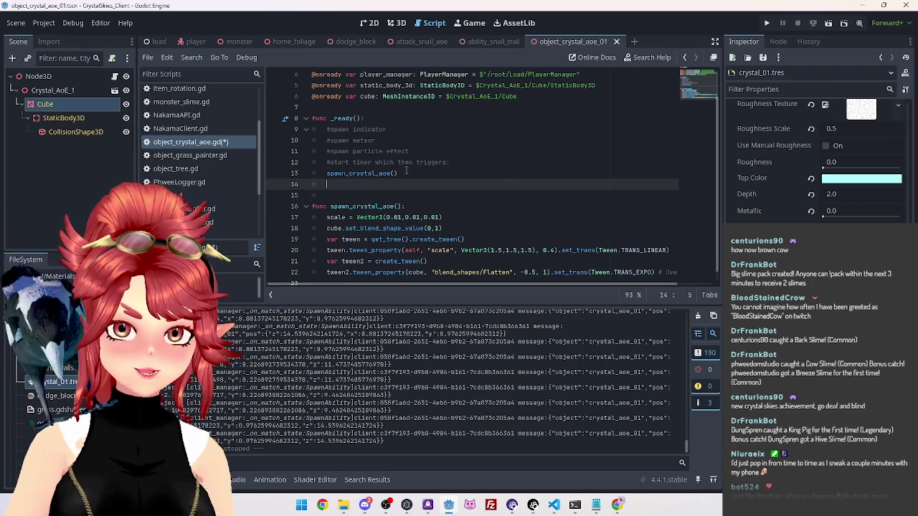
pyautogui.write('player thge')
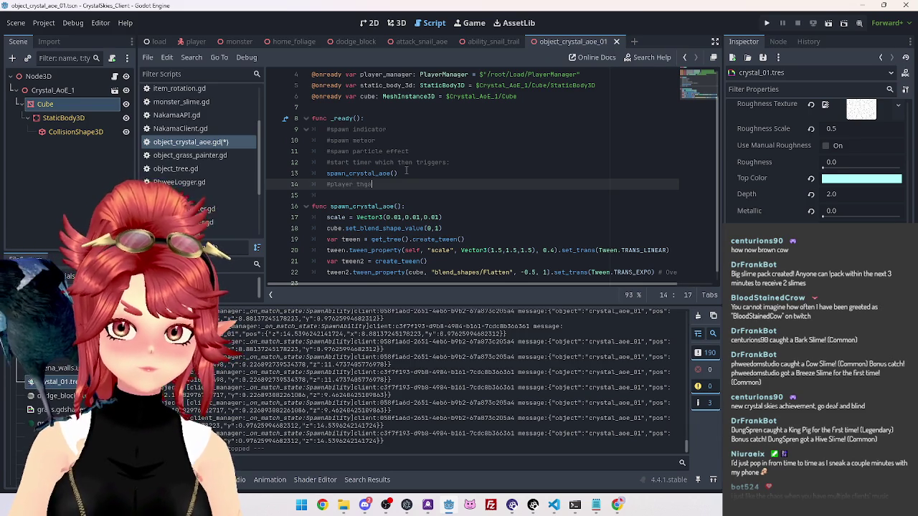
pyautogui.write('stal dies')
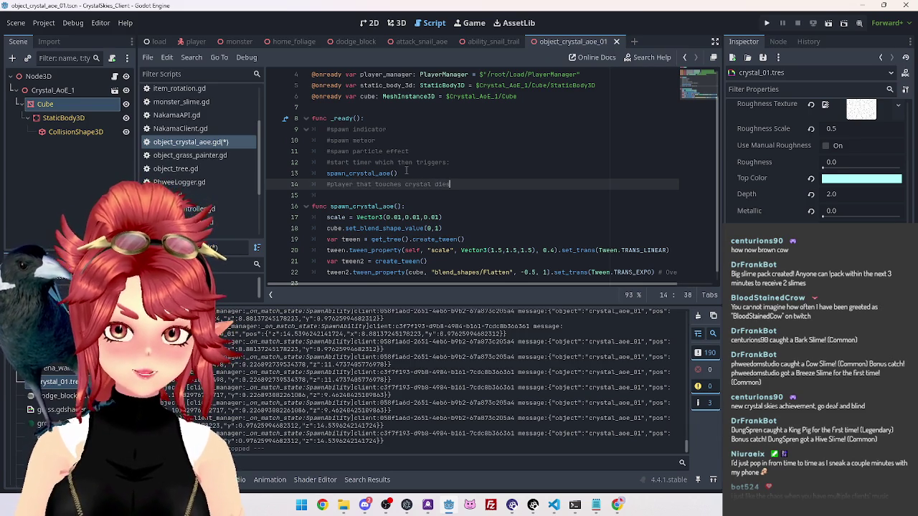
pyautogui.click(402, 172)
pyautogui.hotkey('ctrl', 's')
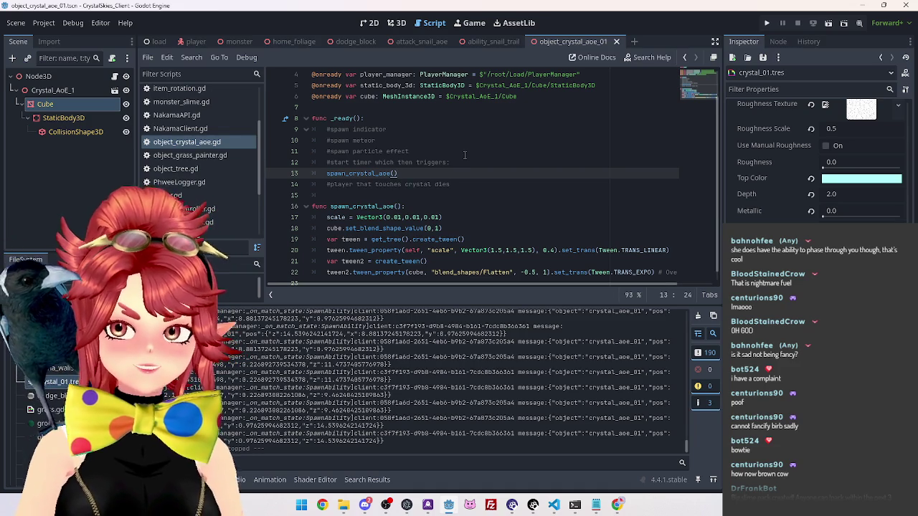
pyautogui.click(420, 206)
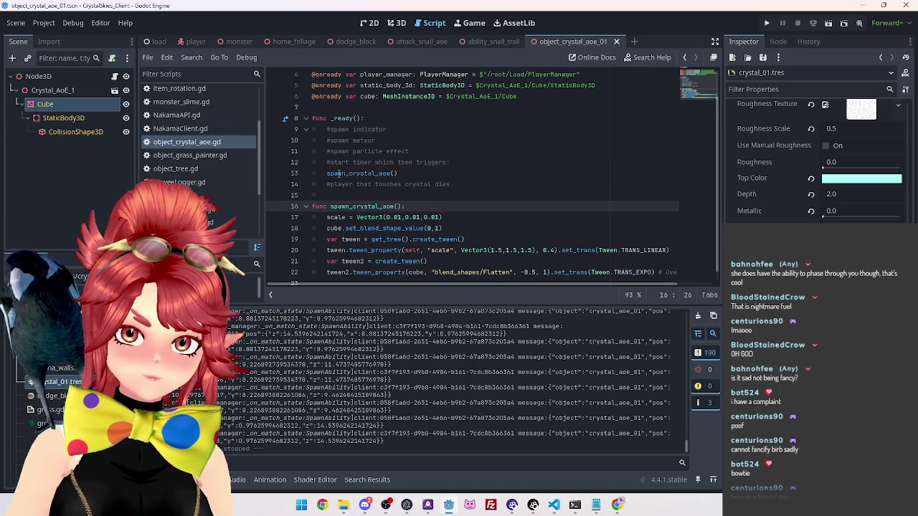
pyautogui.scroll(-1, 344, 179)
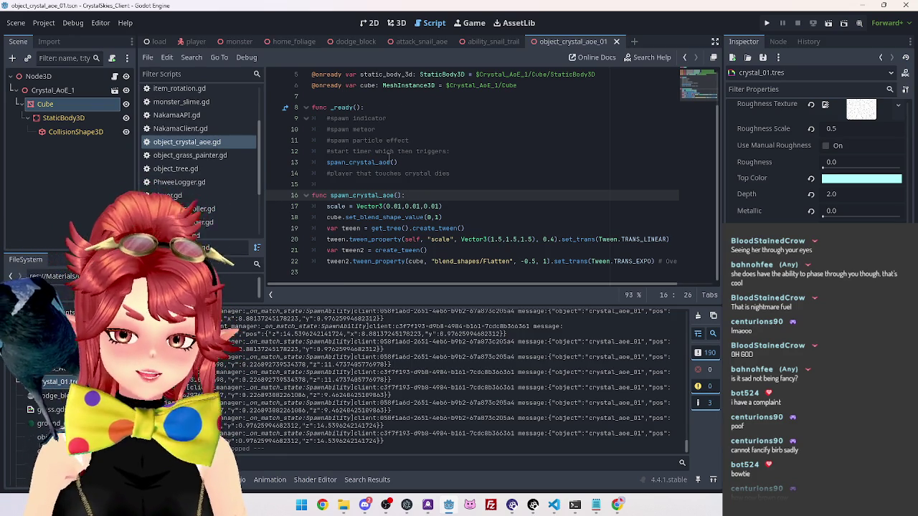
pyautogui.click(393, 117)
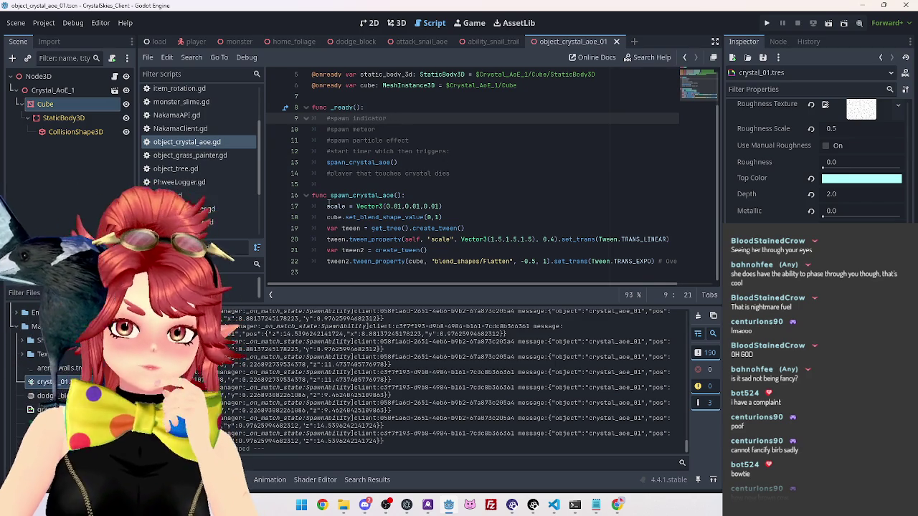
pyautogui.click(408, 43)
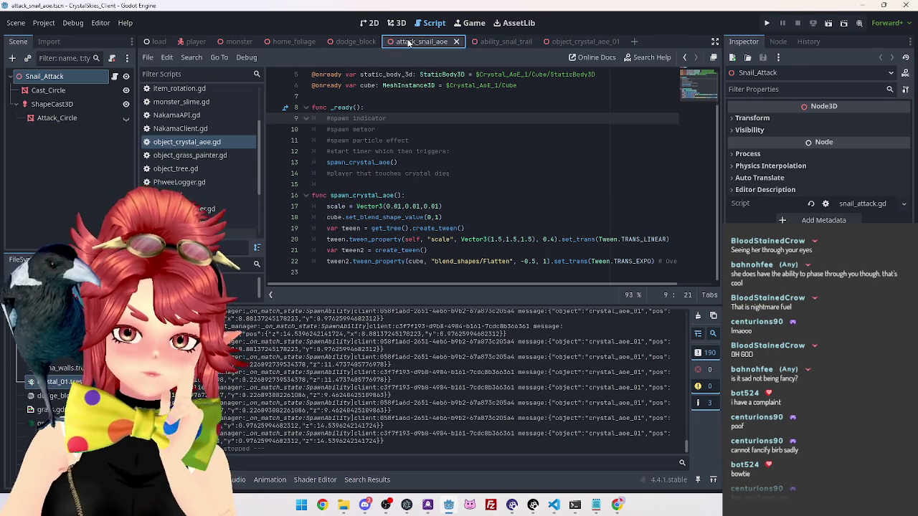
pyautogui.click(55, 91)
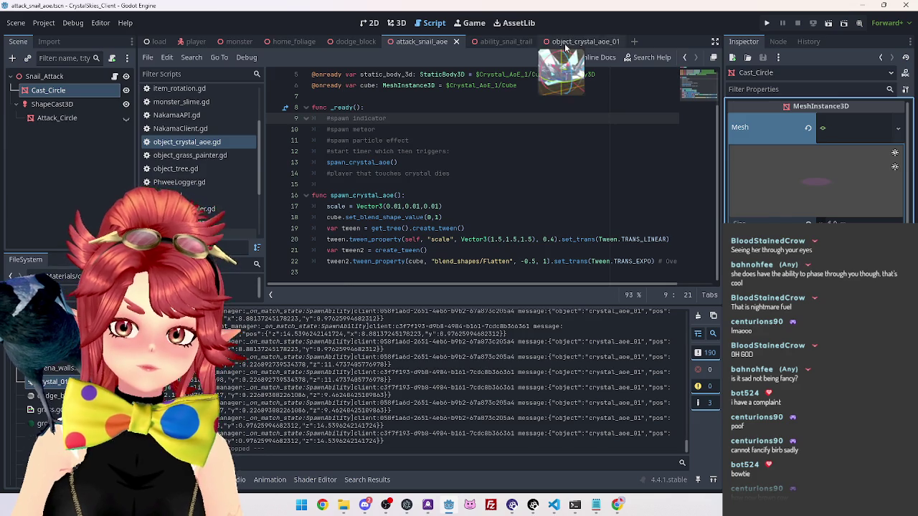
pyautogui.click(564, 43)
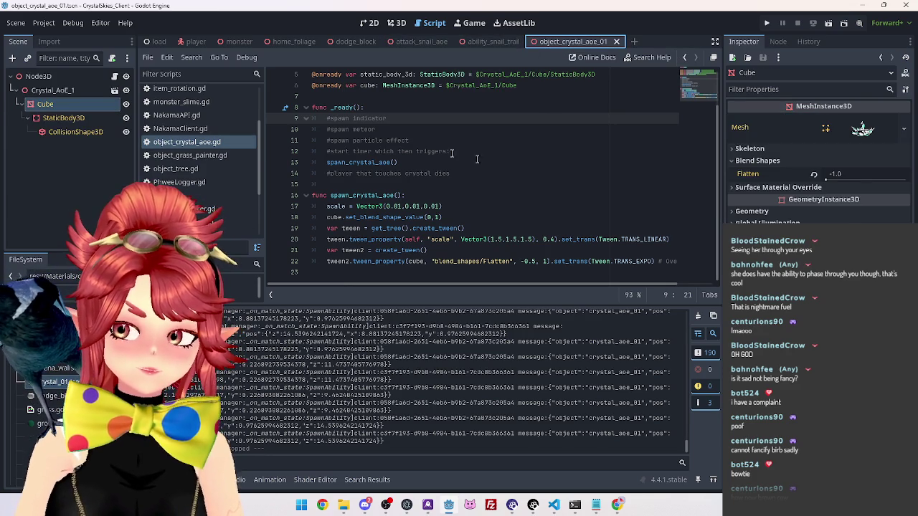
pyautogui.click(422, 42)
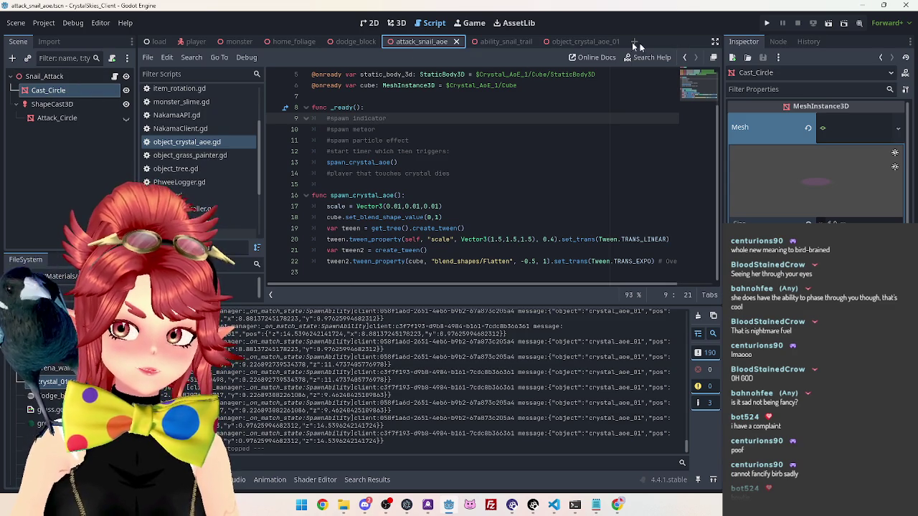
pyautogui.click(575, 41)
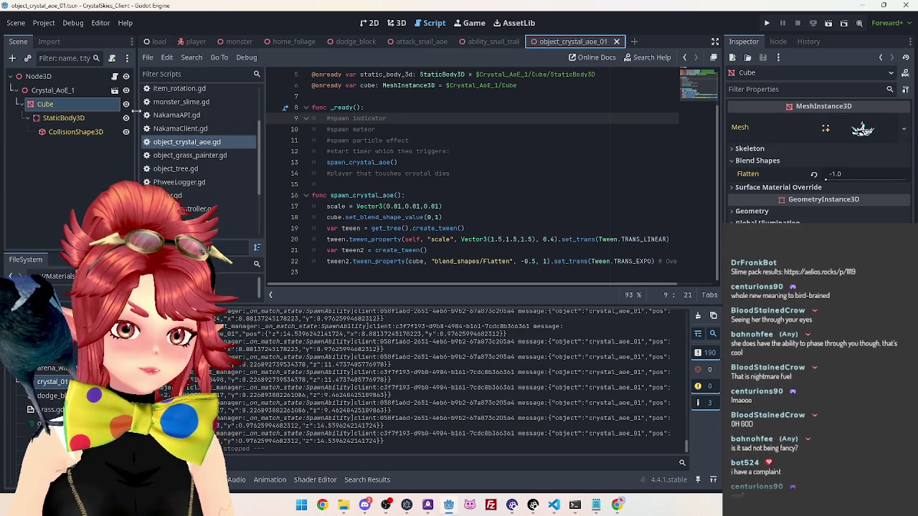
# Step: Search 'mesh' to add a MeshInstance3D child under Node3D and name it Indicator
pyautogui.rightClick(31, 77)
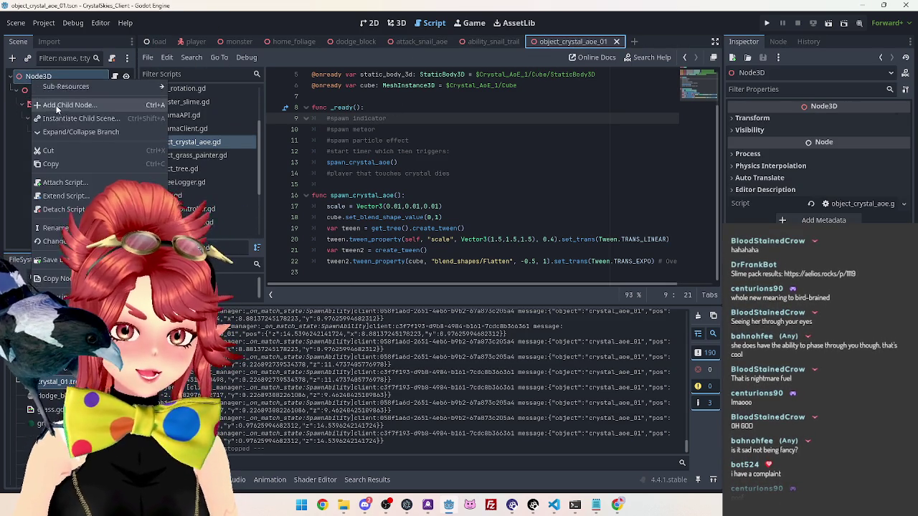
pyautogui.click(77, 104)
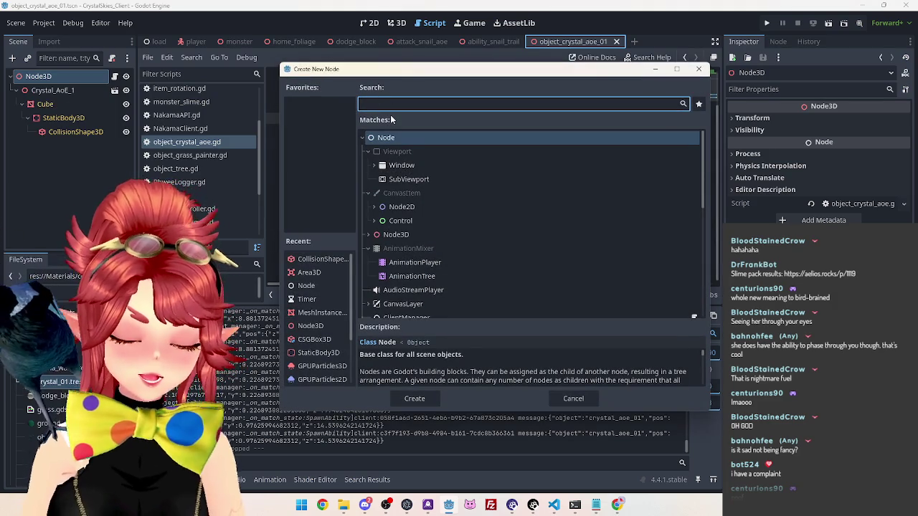
pyautogui.write('mesh')
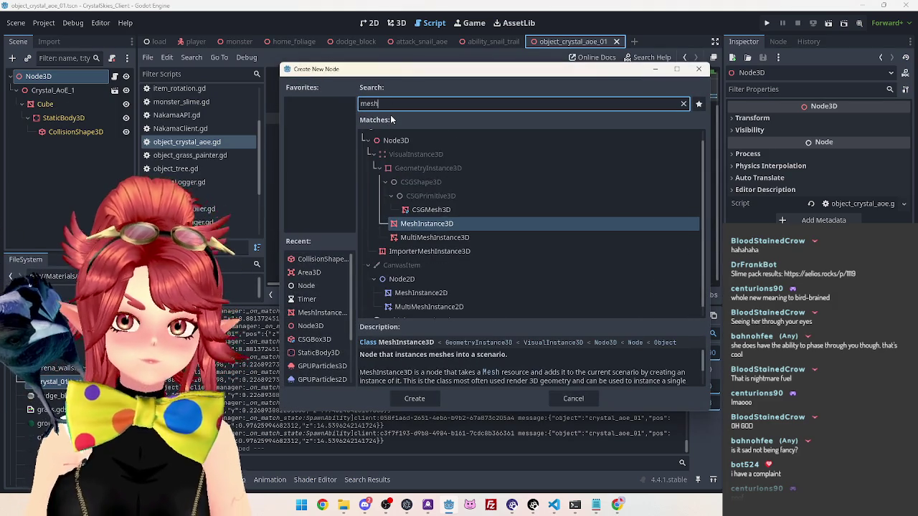
pyautogui.doubleClick(430, 224)
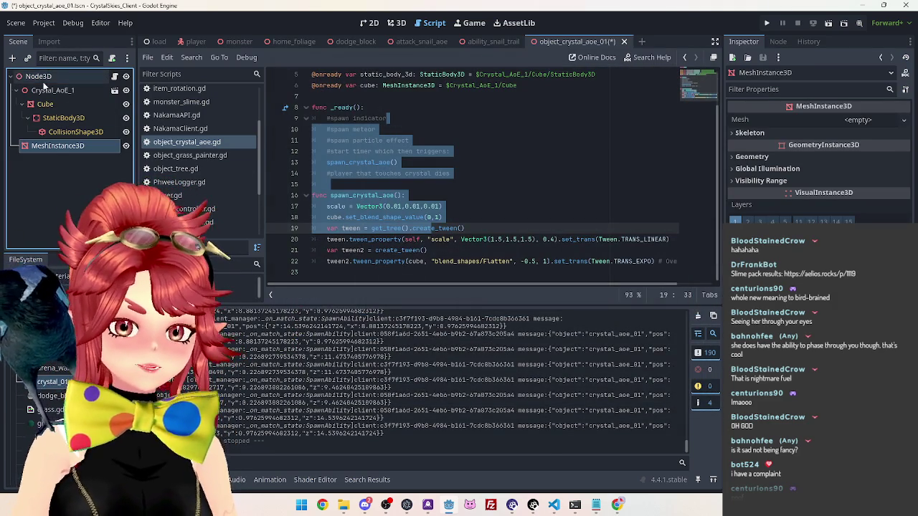
pyautogui.doubleClick(58, 146)
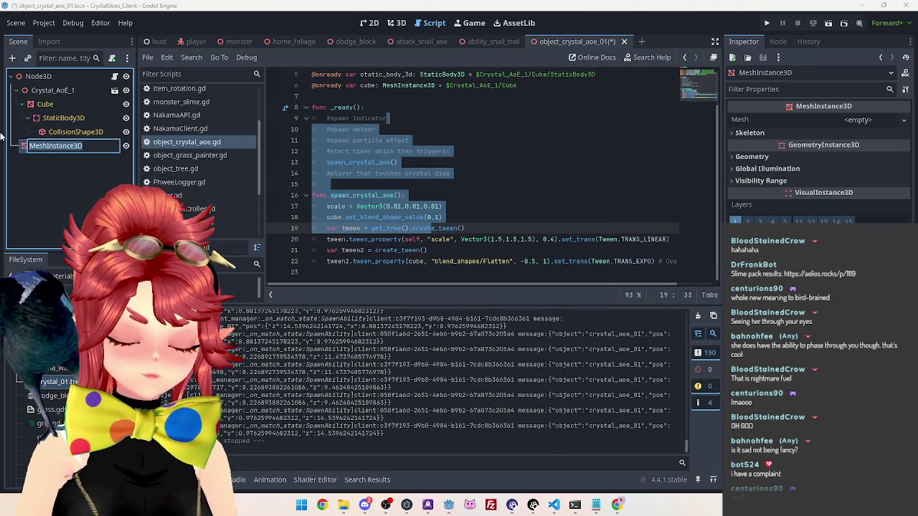
pyautogui.write('Indicator')
pyautogui.press('Return')
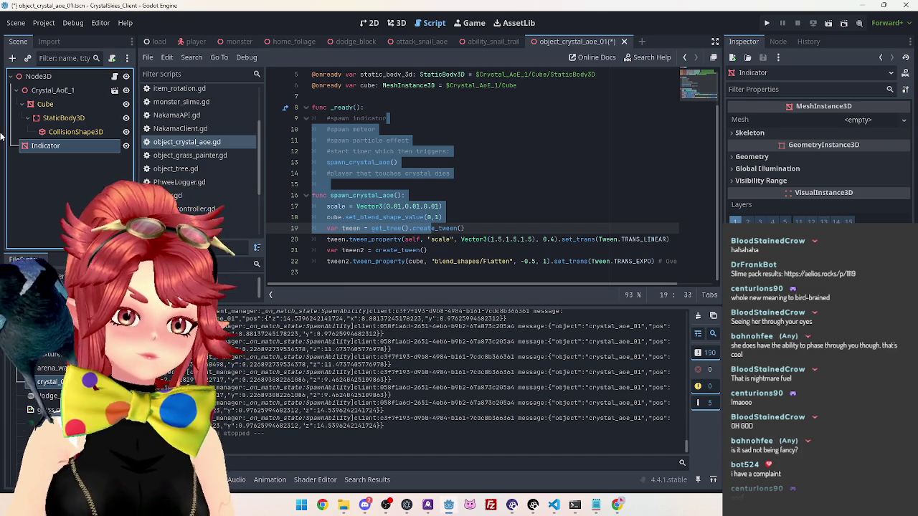
pyautogui.click(903, 120)
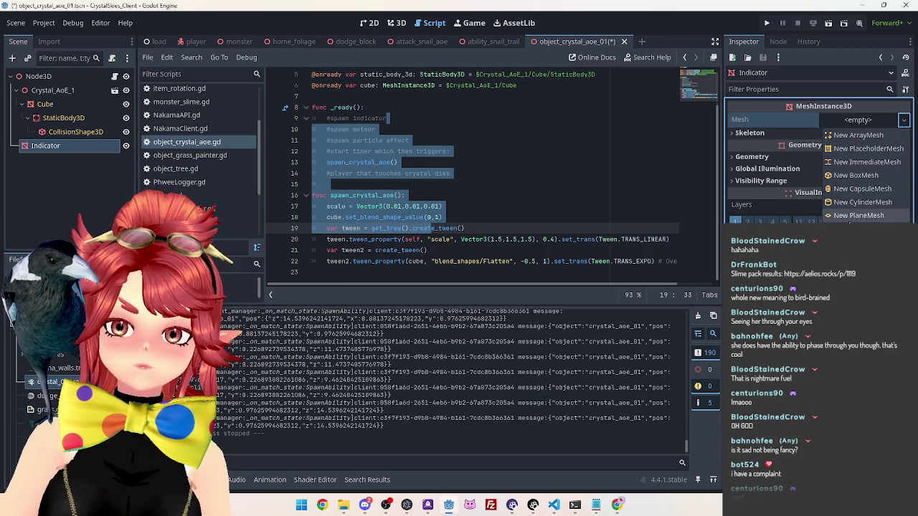
# Step: Choose New PlaneMesh for the Indicator's Mesh property
pyautogui.click(858, 215)
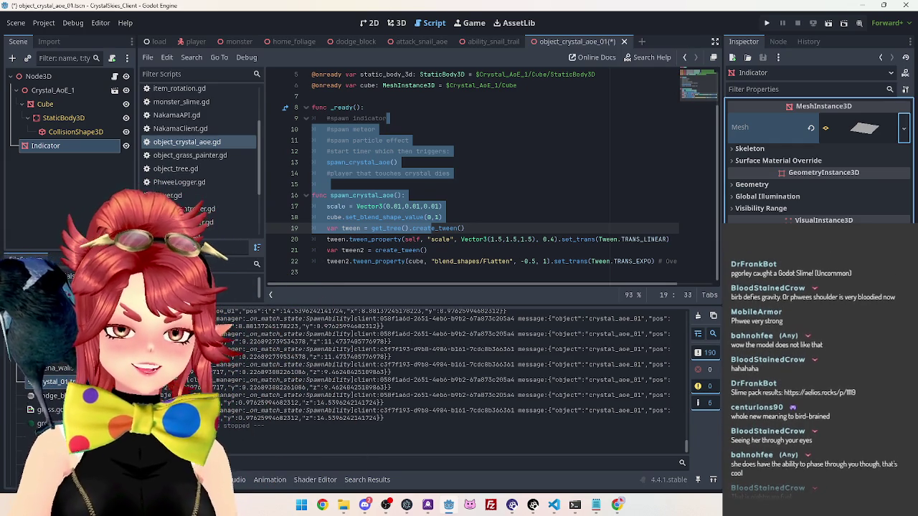
# Step: Save the script, select Indicator in the 3D view, and Quick Load a material for its PlaneMesh
pyautogui.click(484, 227)
pyautogui.hotkey('ctrl', 's')
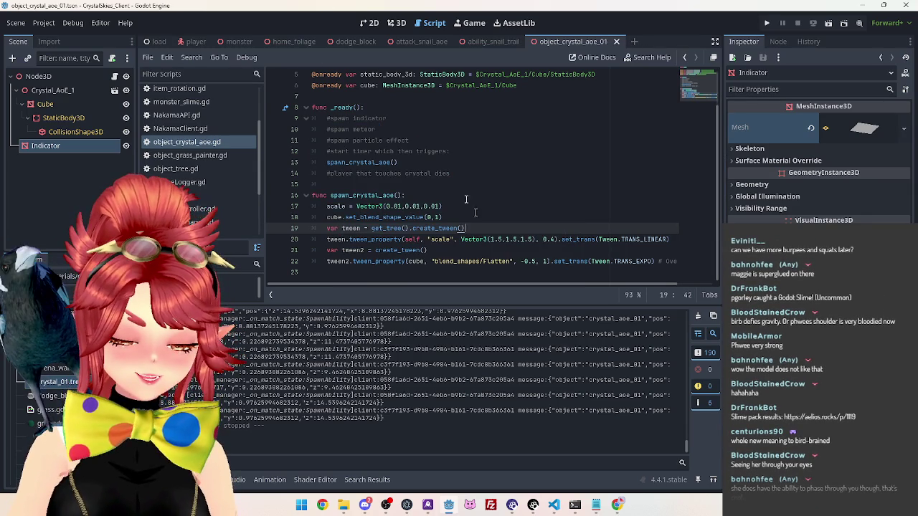
pyautogui.click(86, 145)
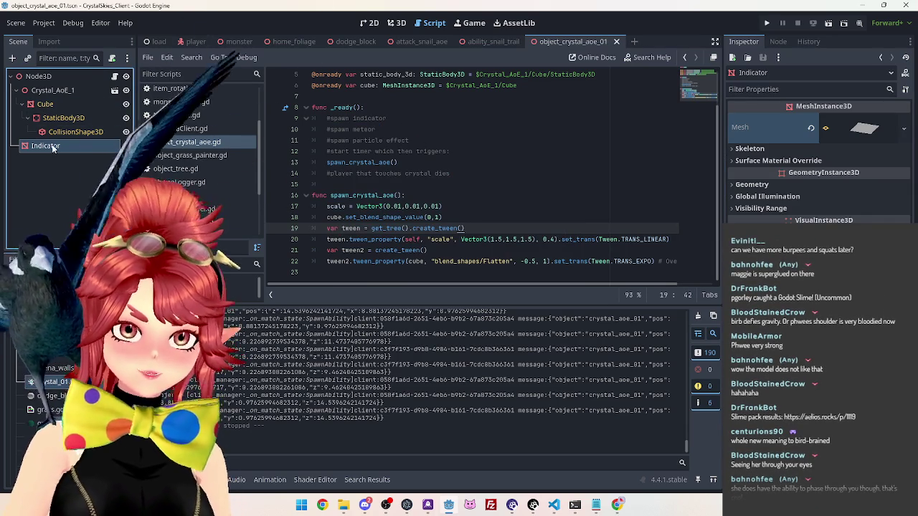
pyautogui.click(396, 22)
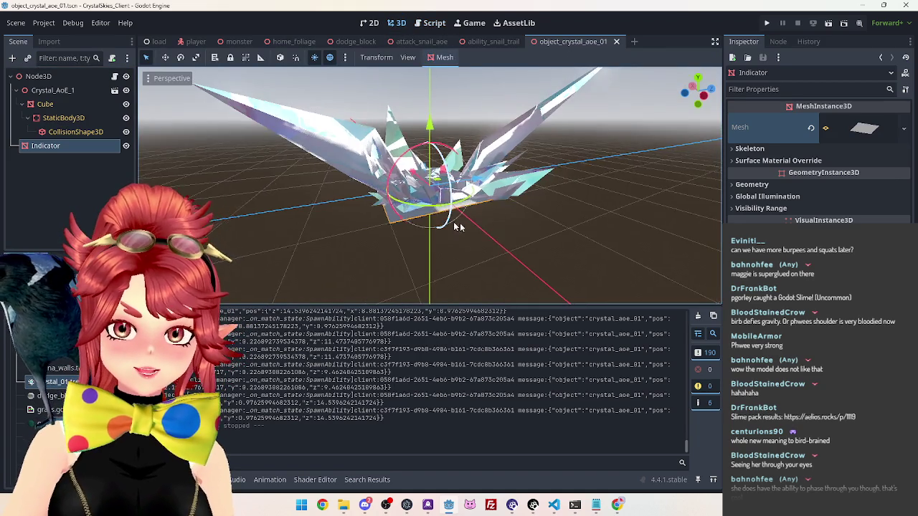
pyautogui.click(864, 141)
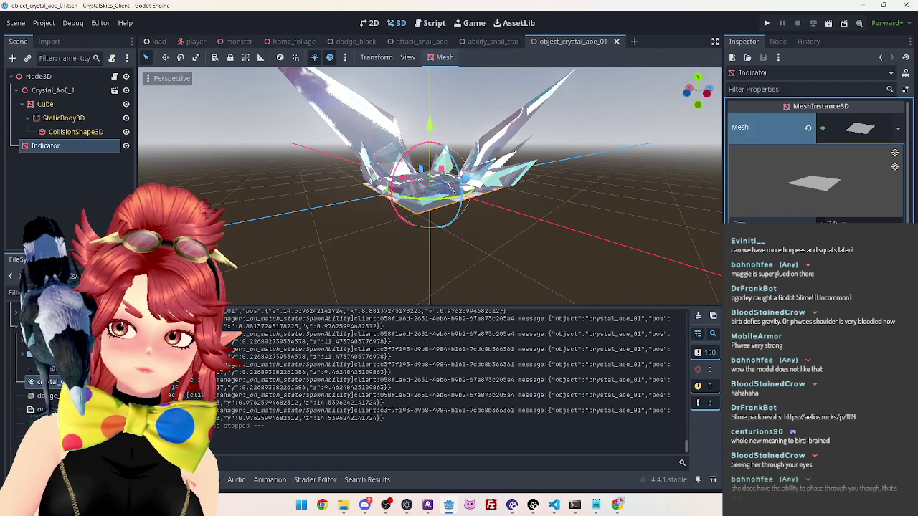
pyautogui.click(860, 323)
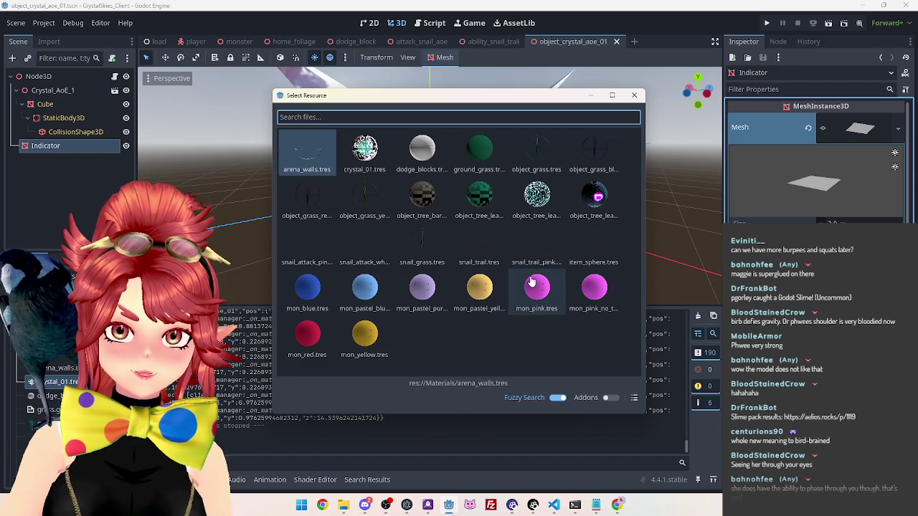
# Step: Apply the chosen snail attack material to the Indicator plane
pyautogui.click(307, 251)
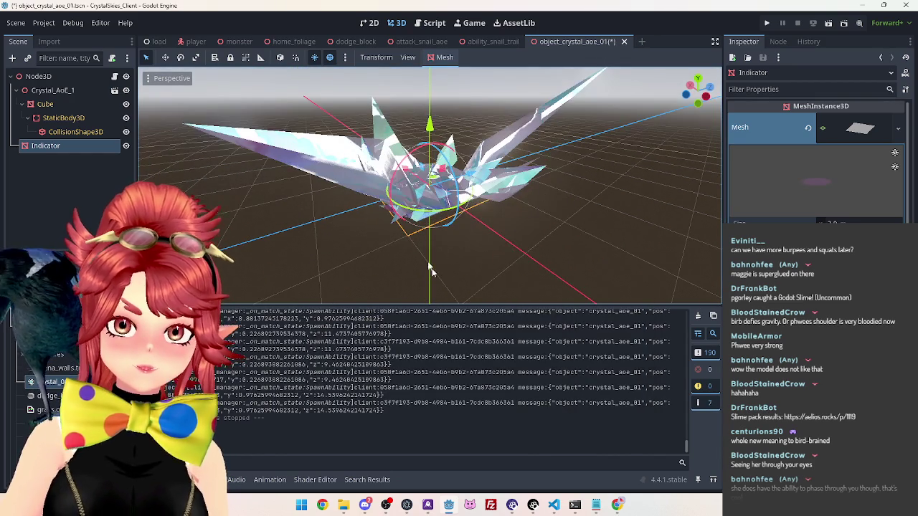
pyautogui.click(126, 90)
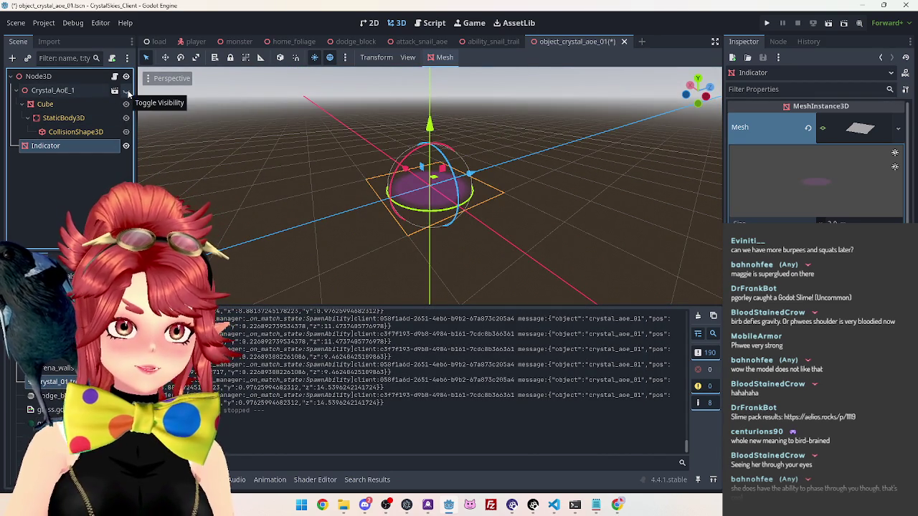
pyautogui.click(128, 93)
# Step: Turn off Editable Children on Crystal_AoE_1 and confirm
pyautogui.rightClick(55, 94)
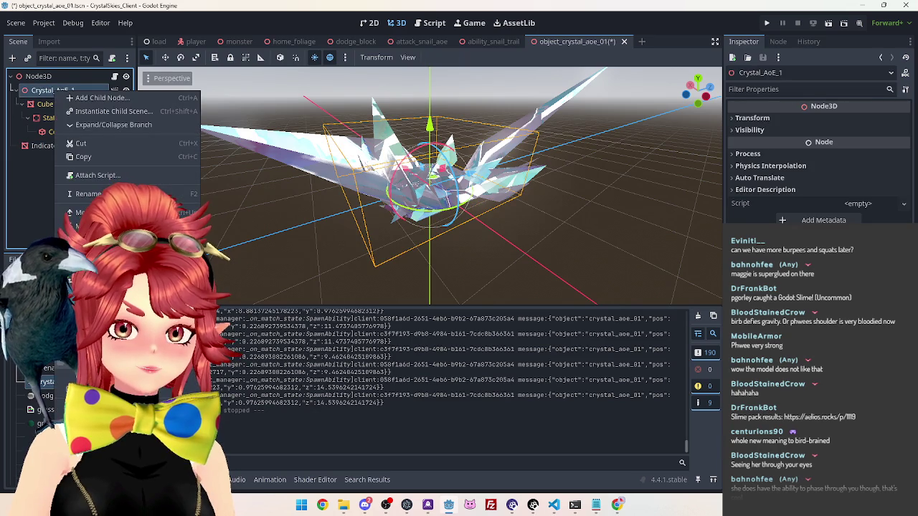
pyautogui.click(107, 329)
pyautogui.click(400, 268)
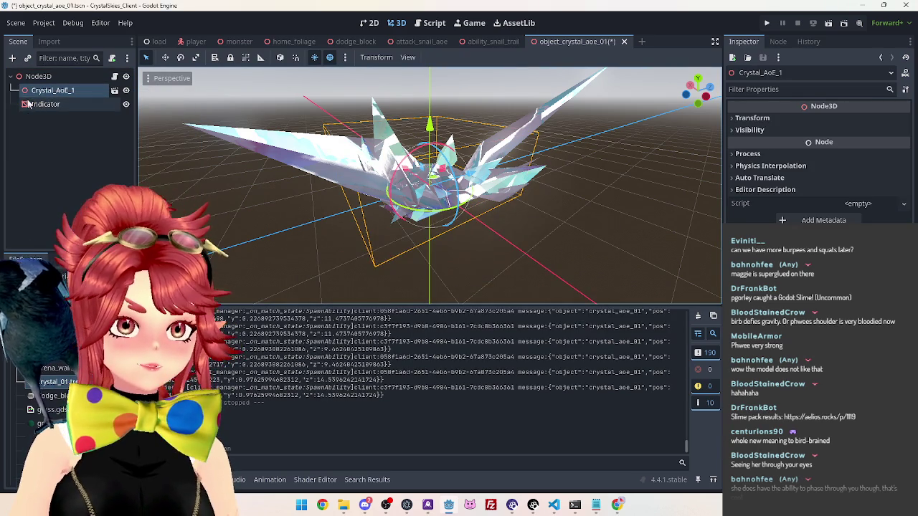
# Step: Select the Indicator node and hide the Crystal_AoE_1 crystal in the viewport
pyautogui.click(43, 104)
pyautogui.click(126, 90)
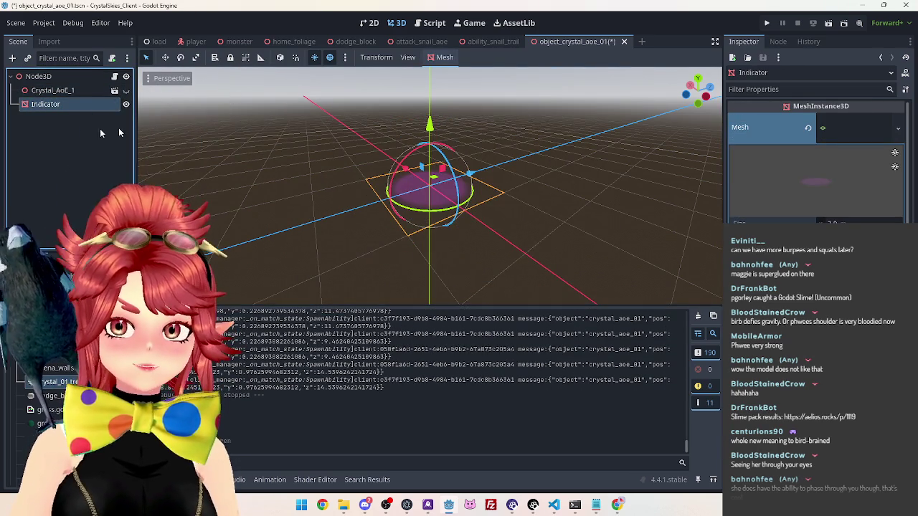
pyautogui.click(125, 91)
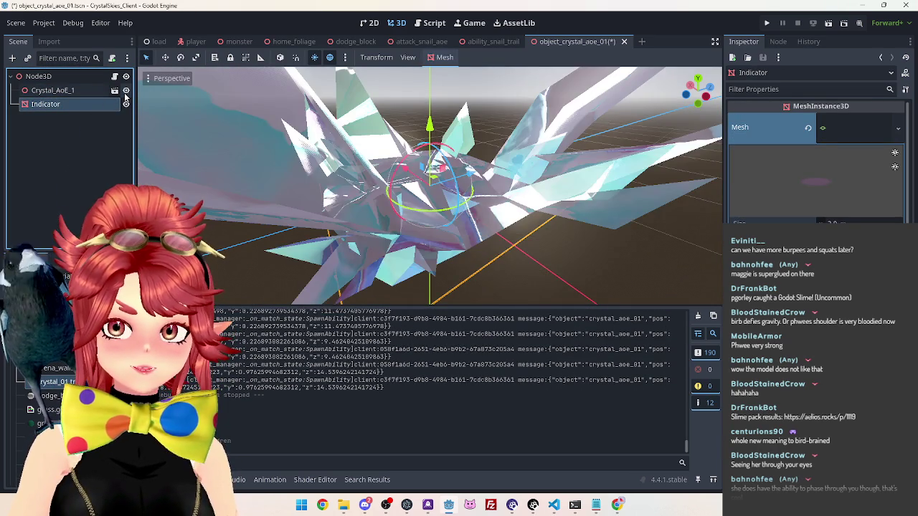
pyautogui.click(126, 91)
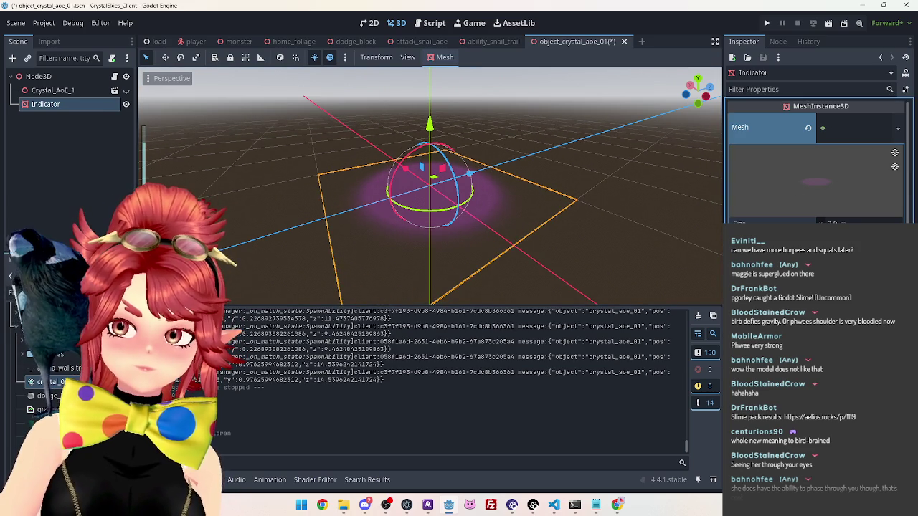
pyautogui.scroll(-5, 894, 207)
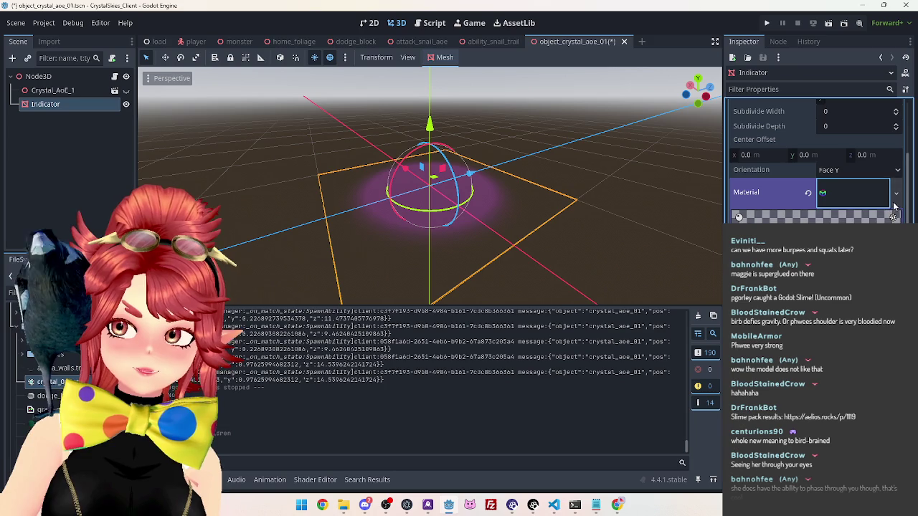
# Step: Save the Indicator's new StandardMaterial3D as res://Materials/crystal_aoe_white.tres
pyautogui.click(894, 204)
pyautogui.click(781, 372)
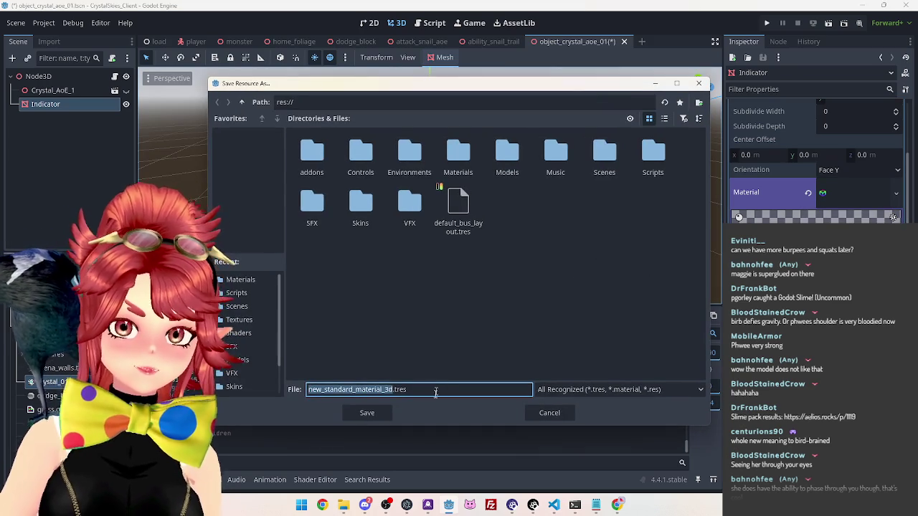
pyautogui.doubleClick(459, 154)
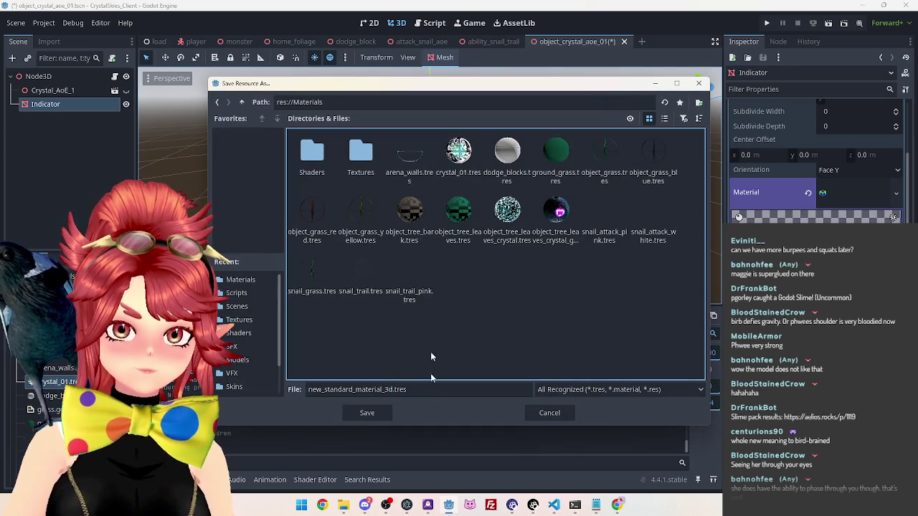
pyautogui.click(413, 389)
pyautogui.moveTo(334, 387); pyautogui.dragTo(308, 390)
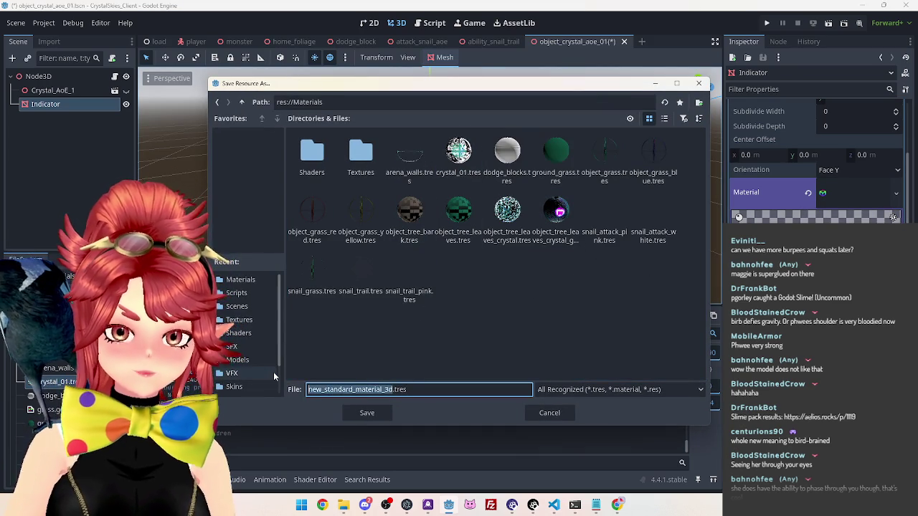
pyautogui.write('crystal_aoe')
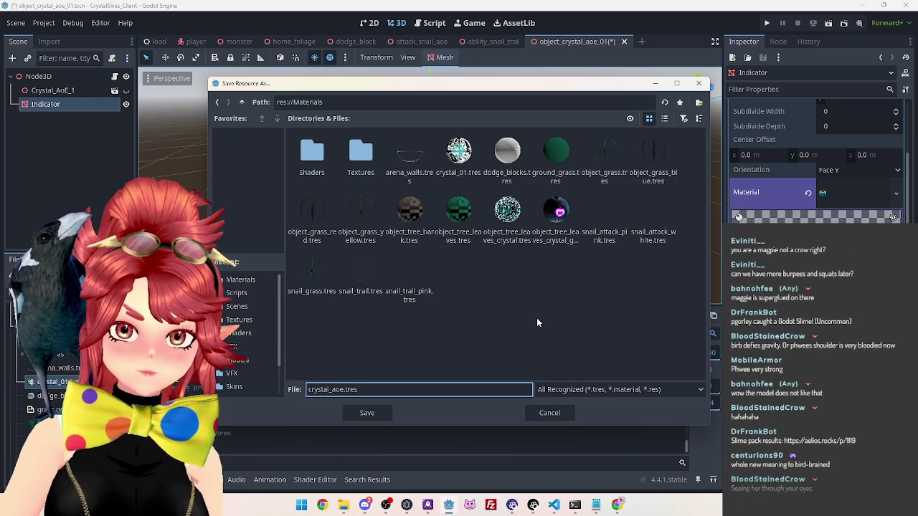
pyautogui.write('_')
pyautogui.write('white')
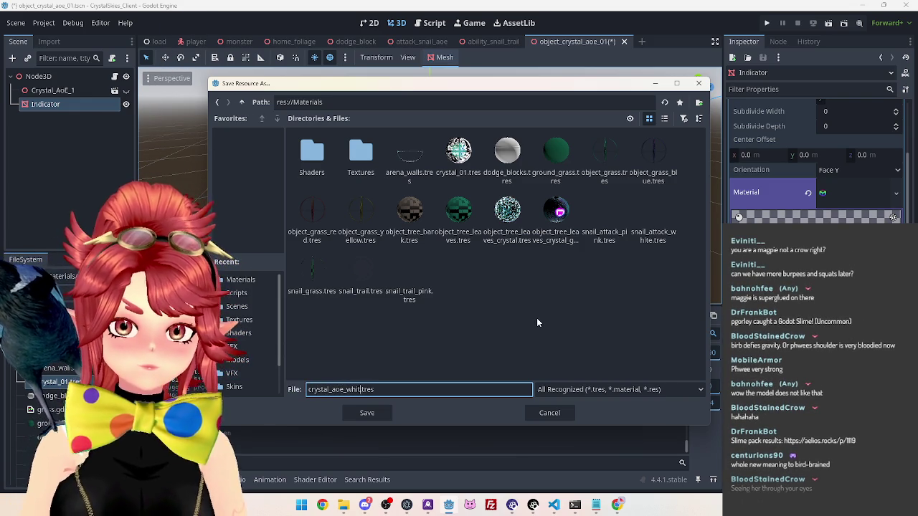
pyautogui.click(367, 413)
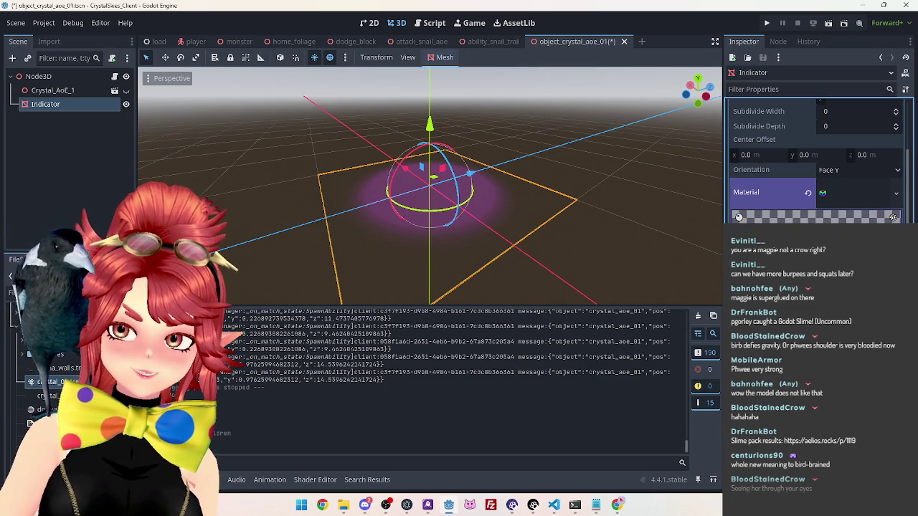
# Step: Set the Indicator material's albedo colour to pure white
pyautogui.click(893, 217)
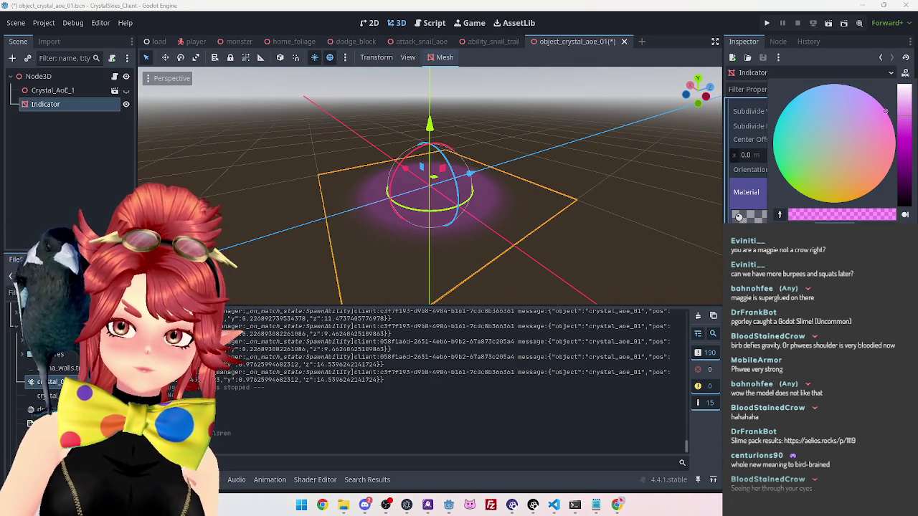
pyautogui.click(833, 143)
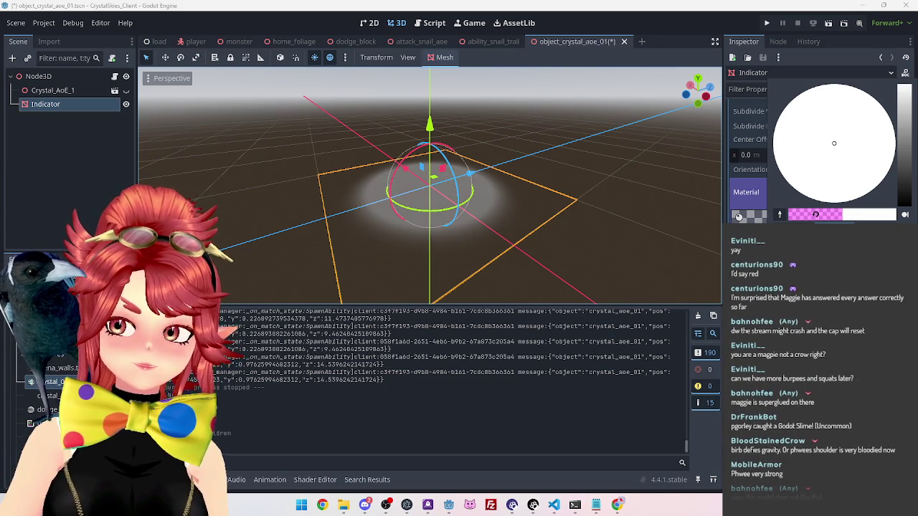
pyautogui.press('Escape')
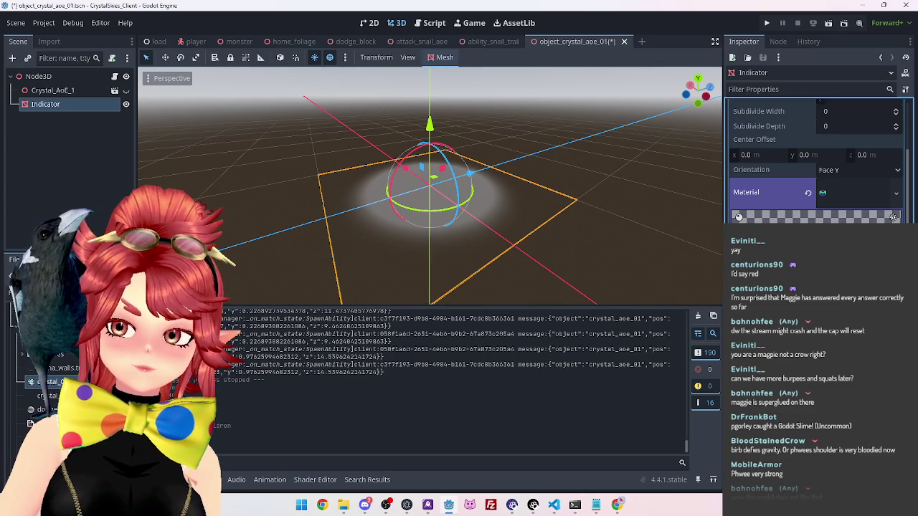
# Step: Orbit around the white indicator glow to inspect it, briefly re-showing the crystal
pyautogui.moveTo(474, 217)
pyautogui.mouseDown()
pyautogui.moveTo(582, 243)
pyautogui.moveTo(576, 212)
pyautogui.mouseUp()
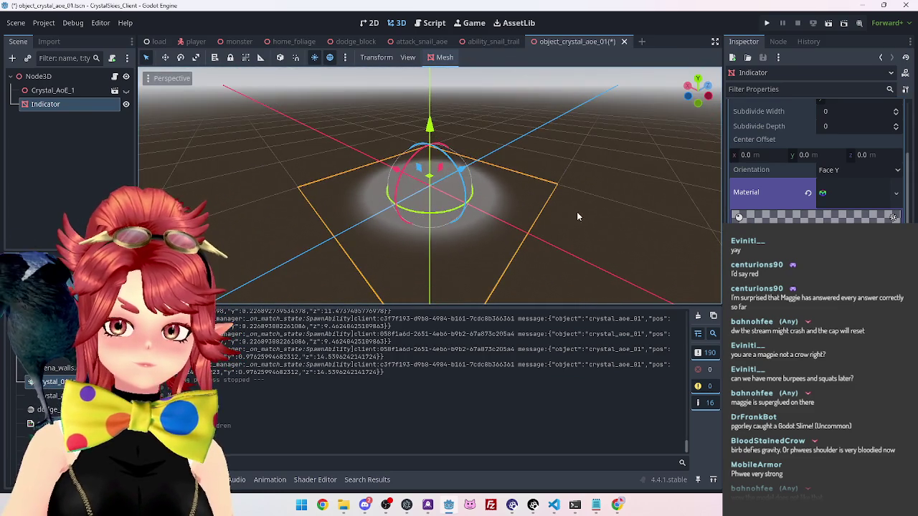
pyautogui.click(126, 90)
pyautogui.click(126, 90)
pyautogui.doubleClick(57, 104)
pyautogui.moveTo(368, 206); pyautogui.dragTo(415, 215)
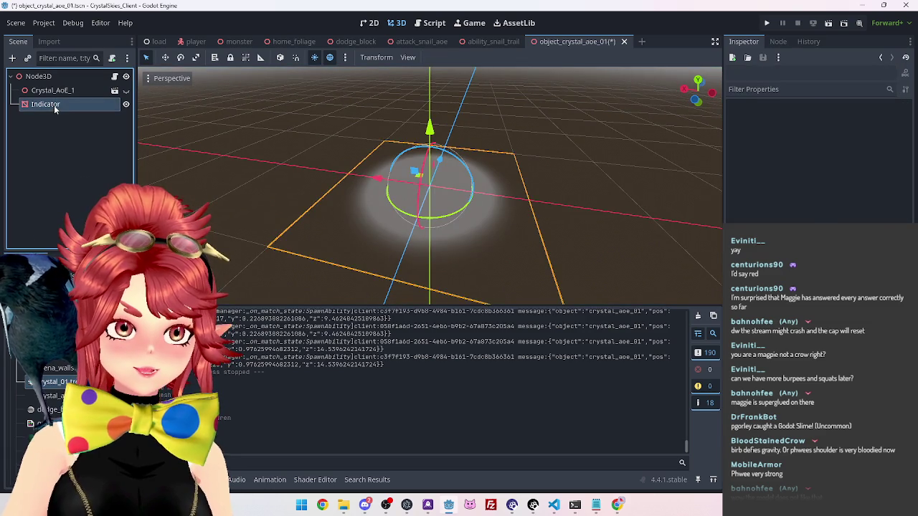
pyautogui.moveTo(479, 234); pyautogui.dragTo(451, 224)
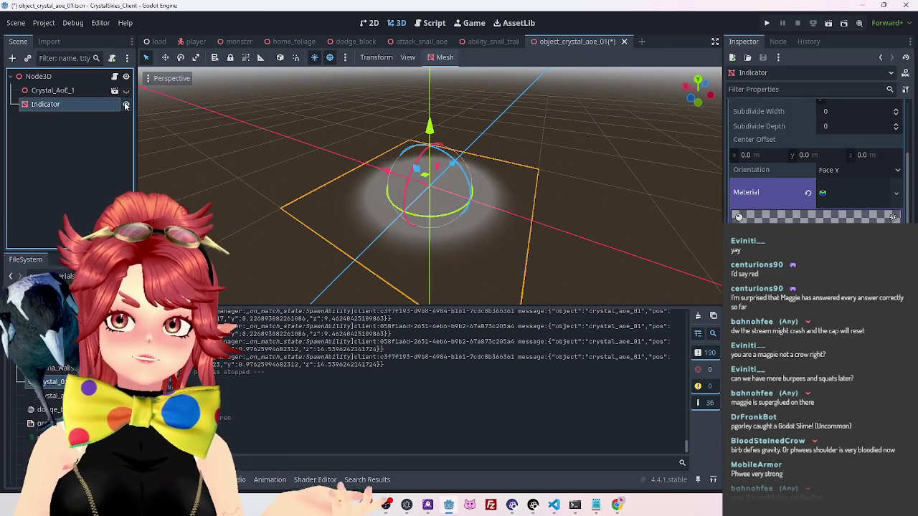
# Step: Open object_crystal_aoe.gd and insert a blank line after the #spawn indicator comment
pyautogui.click(430, 23)
pyautogui.click(376, 118)
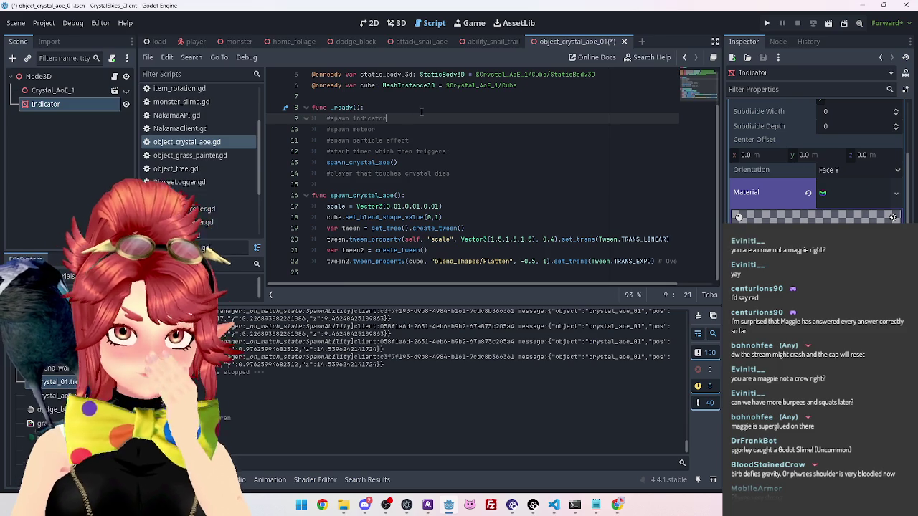
pyautogui.press('Return')
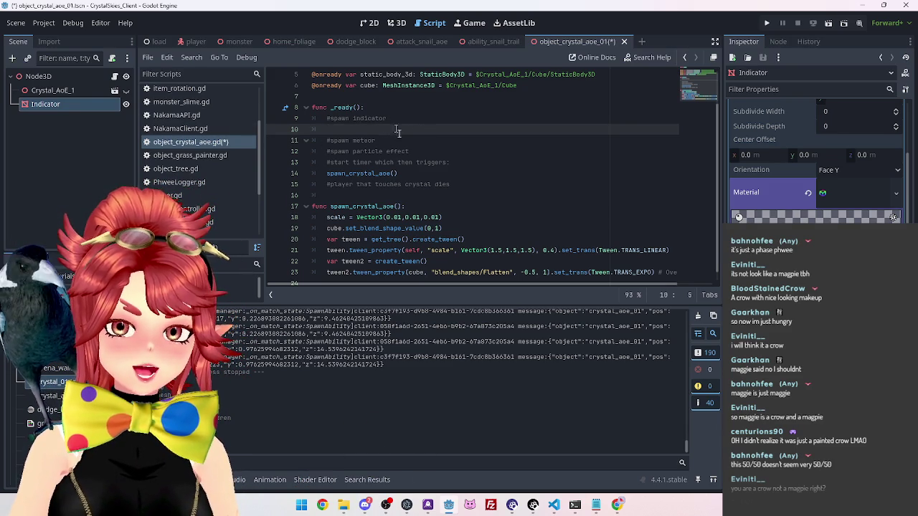
pyautogui.scroll(1, 391, 118)
pyautogui.moveTo(43, 104); pyautogui.dragTo(345, 132)
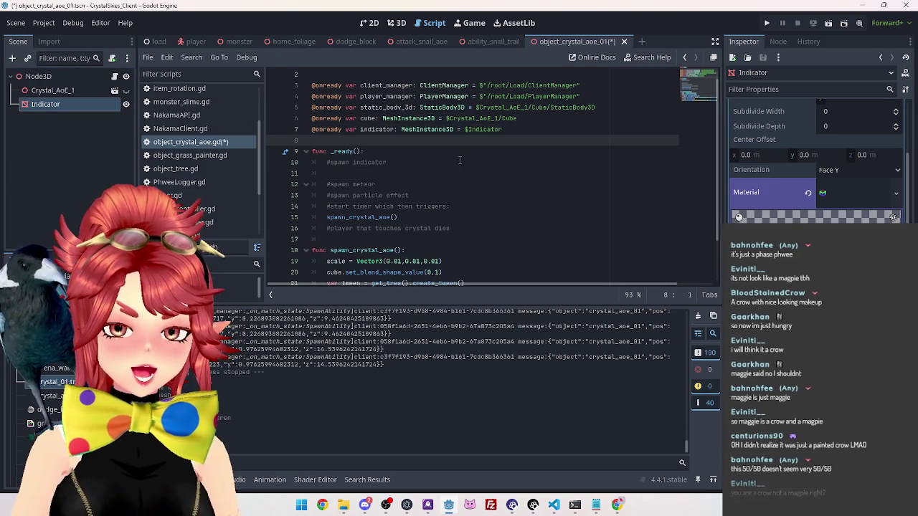
pyautogui.click(373, 173)
pyautogui.scroll(-1, 401, 183)
pyautogui.scroll(2, 430, 190)
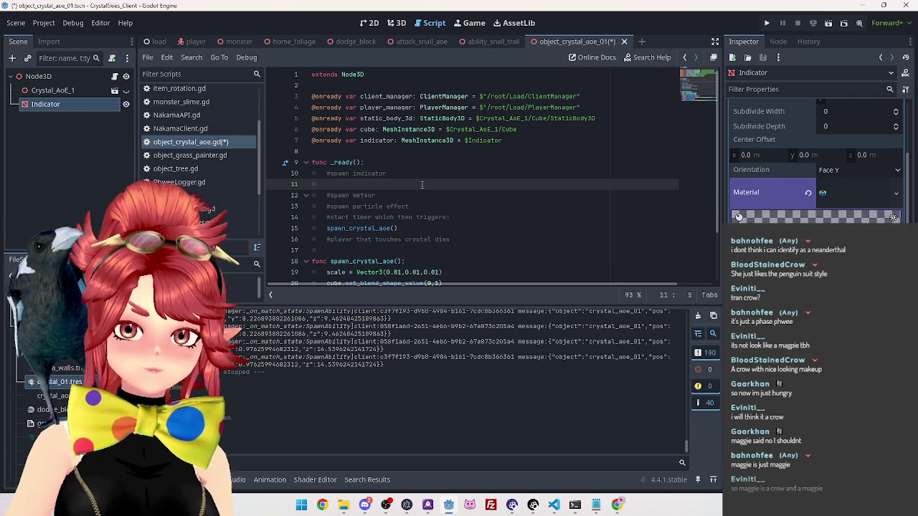
# Step: Review the script, then consult the tweening cheatsheet in the browser
pyautogui.scroll(-2, 422, 185)
pyautogui.scroll(2, 418, 176)
pyautogui.scroll(-2, 373, 178)
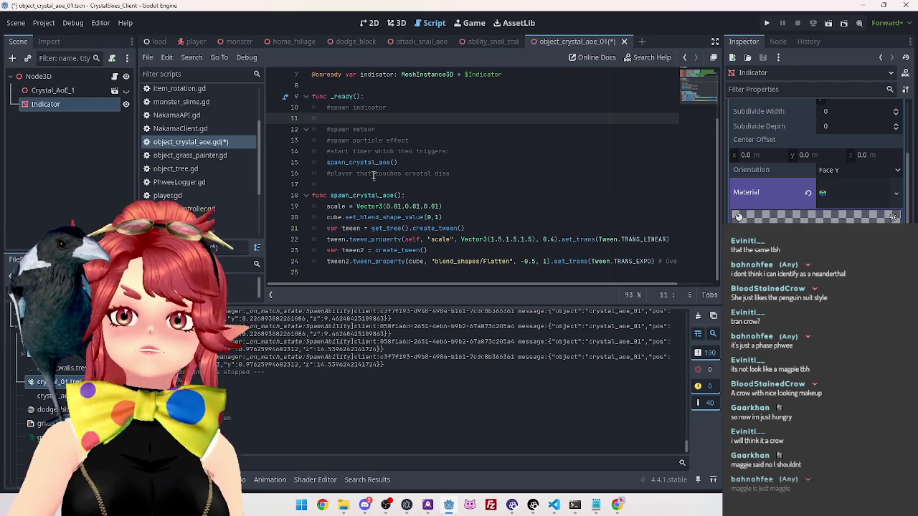
pyautogui.hotkey('alt', 'Tab')
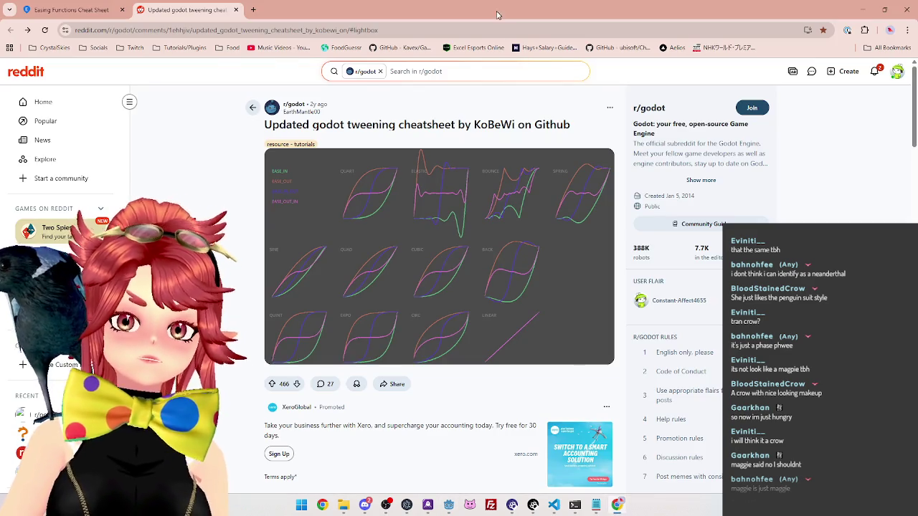
pyautogui.hotkey('alt', 'Tab')
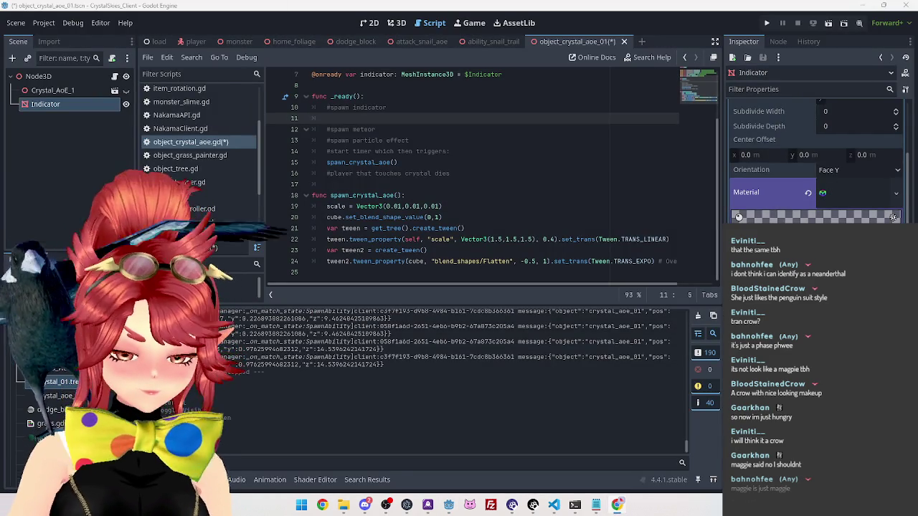
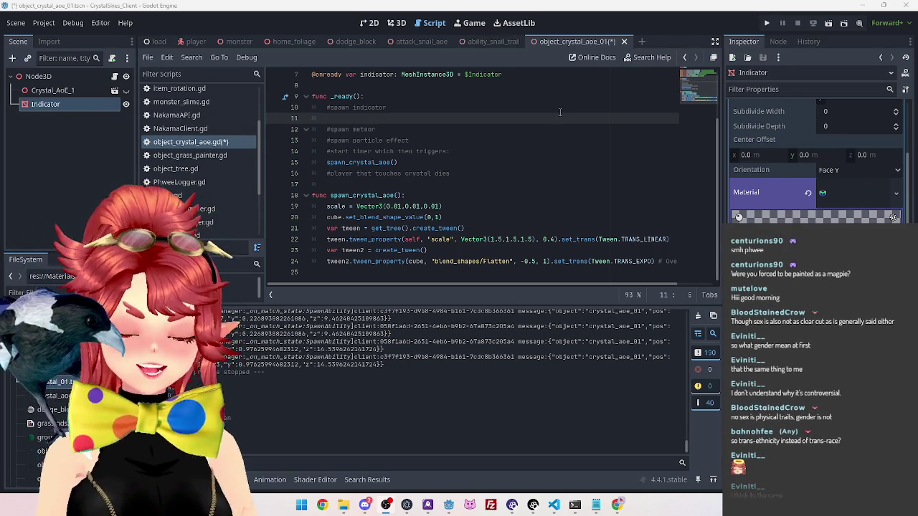
# Step: Save the object_crystal_aoe_01 scene and script with Ctrl+S, then switch to the dog photo
pyautogui.click(583, 183)
pyautogui.hotkey('ctrl', 's')
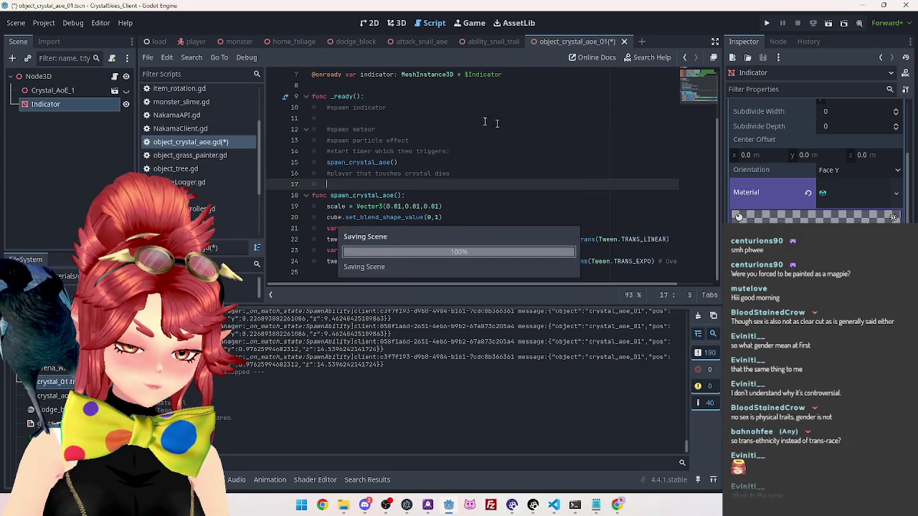
pyautogui.click(445, 141)
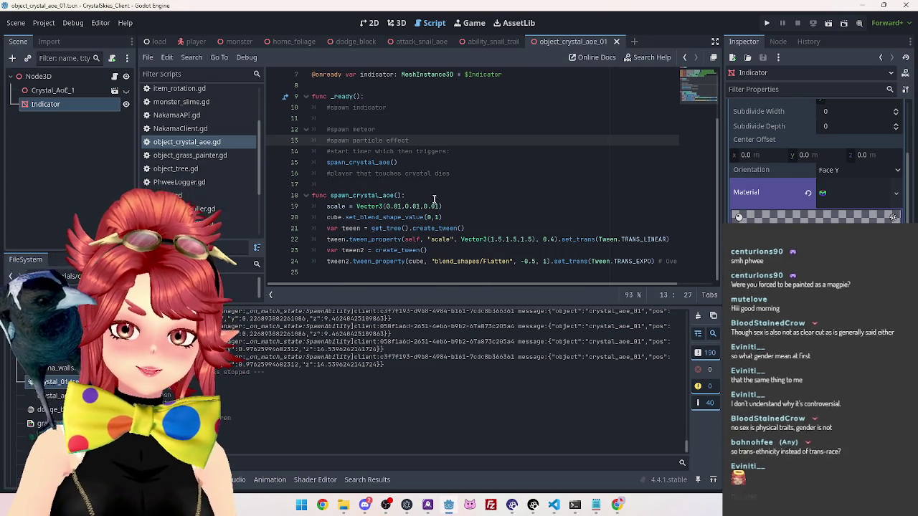
pyautogui.press('Down')
pyautogui.press('Down')
pyautogui.press('Down')
pyautogui.click(474, 169)
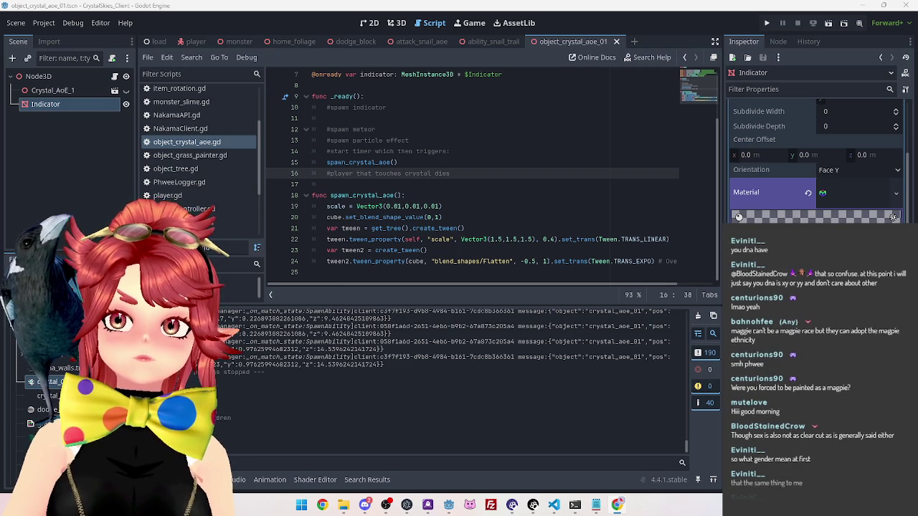
pyautogui.hotkey('alt', 'Tab')
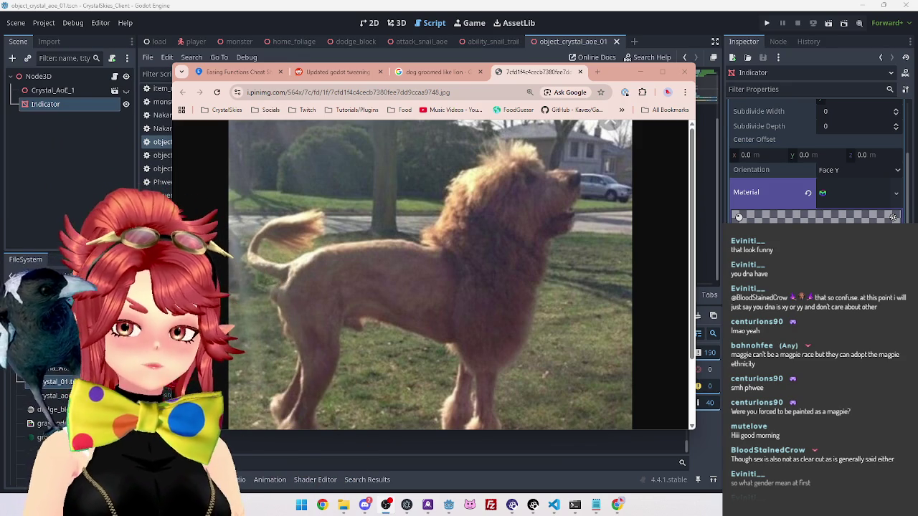
# Step: Close the dog photo and dog image search tabs, then drag the Chrome window aside
pyautogui.click(580, 73)
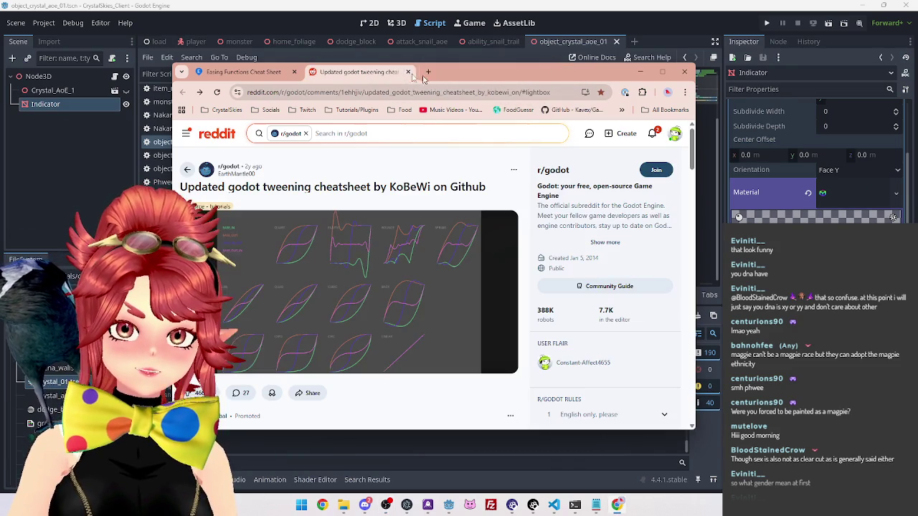
pyautogui.click(521, 71)
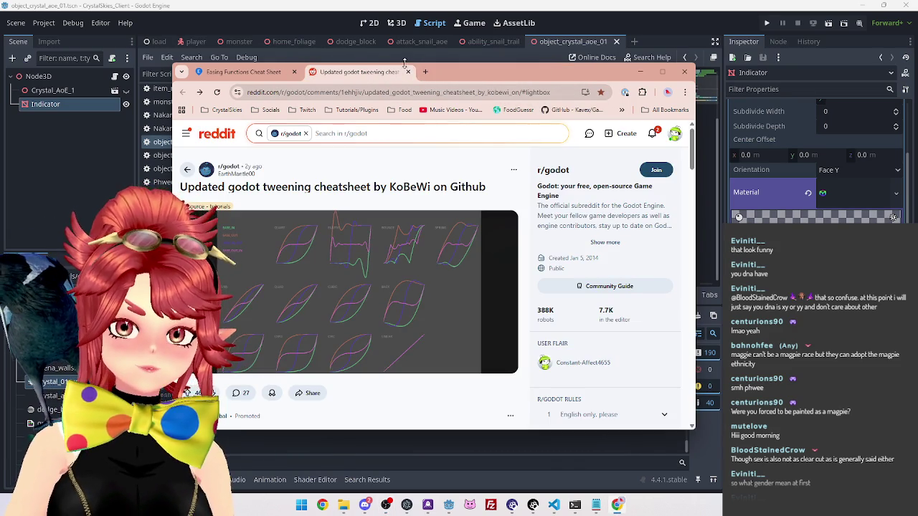
pyautogui.moveTo(513, 80)
pyautogui.mouseDown()
pyautogui.moveTo(520, 86)
pyautogui.moveTo(569, 17)
pyautogui.mouseUp()
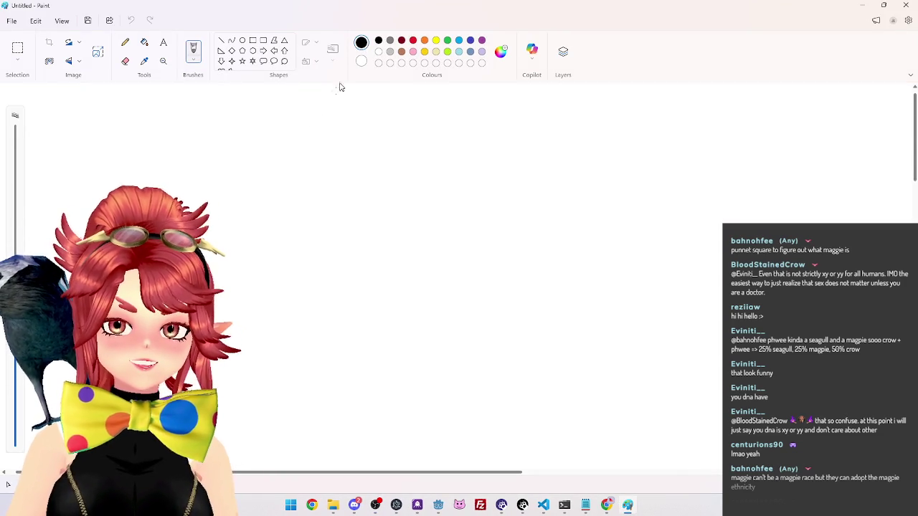
# Step: Draw two circles on the Paint canvas with the Pencil tool
pyautogui.click(126, 42)
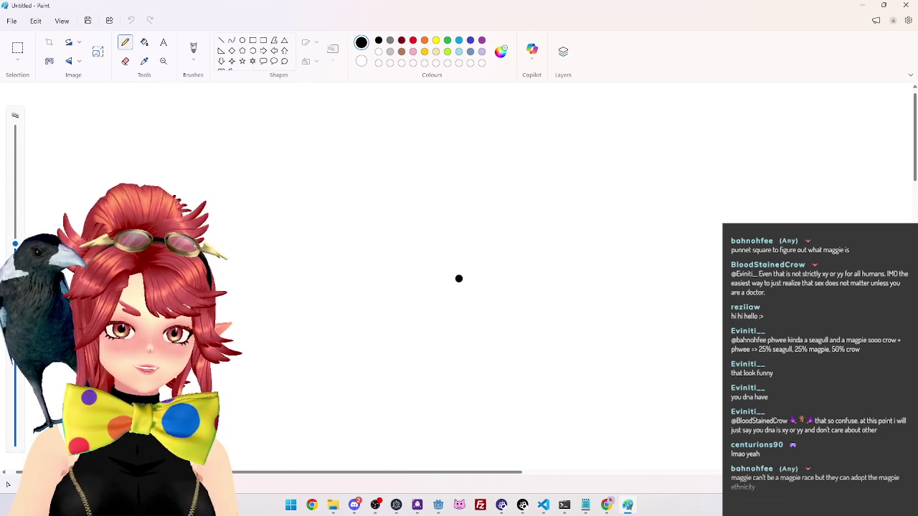
pyautogui.moveTo(586, 168)
pyautogui.mouseDown()
pyautogui.moveTo(433, 311)
pyautogui.moveTo(680, 250)
pyautogui.moveTo(588, 170)
pyautogui.mouseUp()
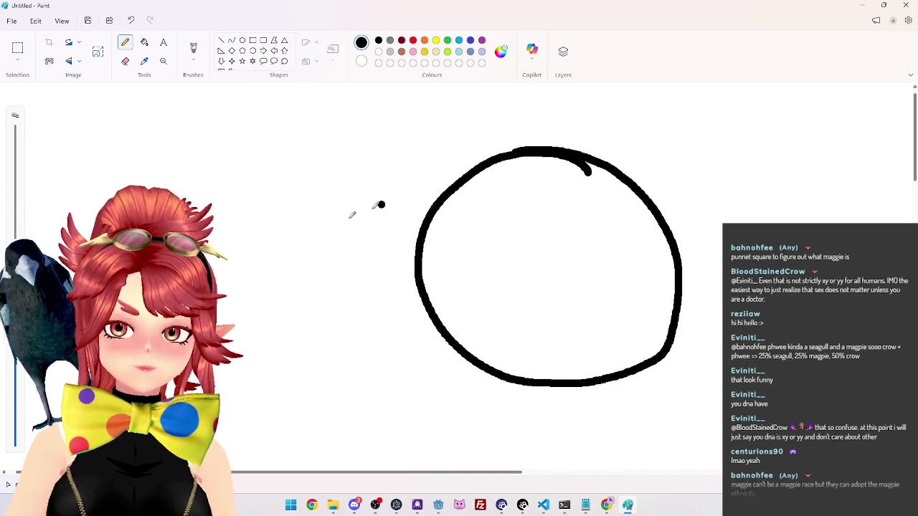
pyautogui.moveTo(223, 139); pyautogui.dragTo(106, 197)
pyautogui.moveTo(222, 364)
pyautogui.mouseDown()
pyautogui.moveTo(303, 102)
pyautogui.moveTo(128, 142)
pyautogui.mouseUp()
# Step: Add X marks and an arrow from the right circle to the left, then close Paint without saving
pyautogui.moveTo(492, 201); pyautogui.dragTo(558, 276)
pyautogui.moveTo(568, 197); pyautogui.dragTo(468, 283)
pyautogui.moveTo(599, 312); pyautogui.dragTo(629, 343)
pyautogui.moveTo(634, 309); pyautogui.dragTo(589, 347)
pyautogui.moveTo(638, 326)
pyautogui.mouseDown()
pyautogui.moveTo(652, 315)
pyautogui.moveTo(582, 97)
pyautogui.moveTo(358, 154)
pyautogui.moveTo(333, 171)
pyautogui.moveTo(417, 174)
pyautogui.mouseUp()
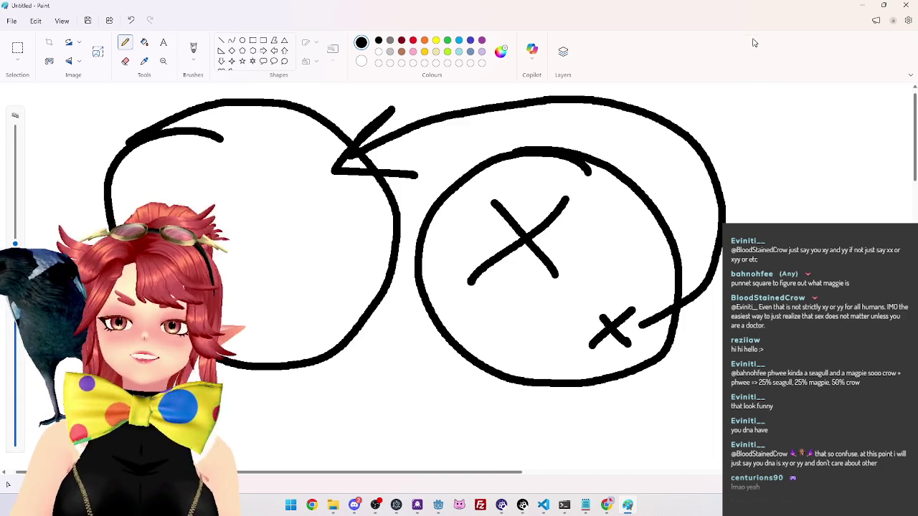
pyautogui.click(905, 5)
pyautogui.click(462, 272)
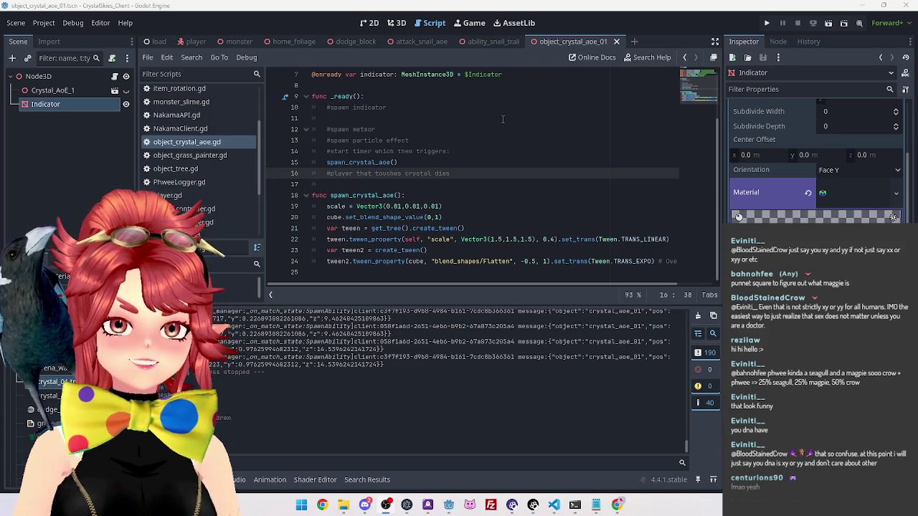
pyautogui.click(452, 207)
pyautogui.click(436, 173)
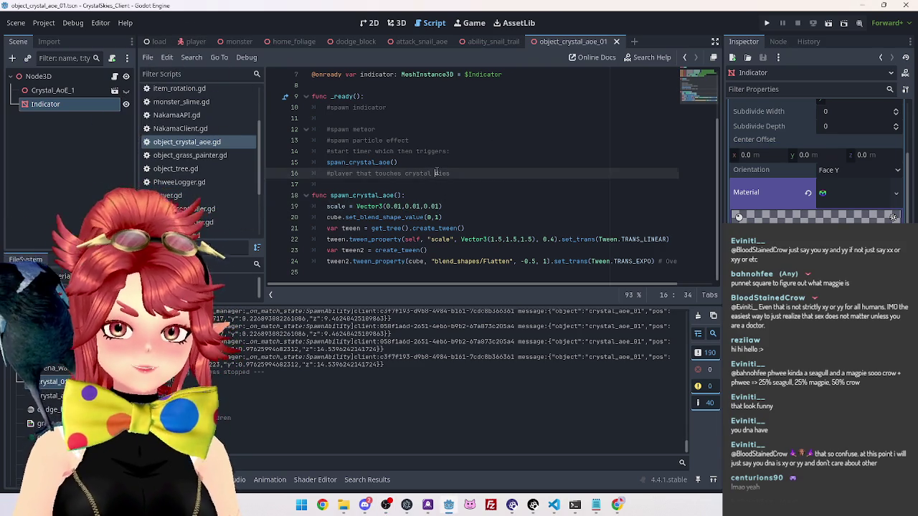
pyautogui.click(449, 163)
pyautogui.click(464, 151)
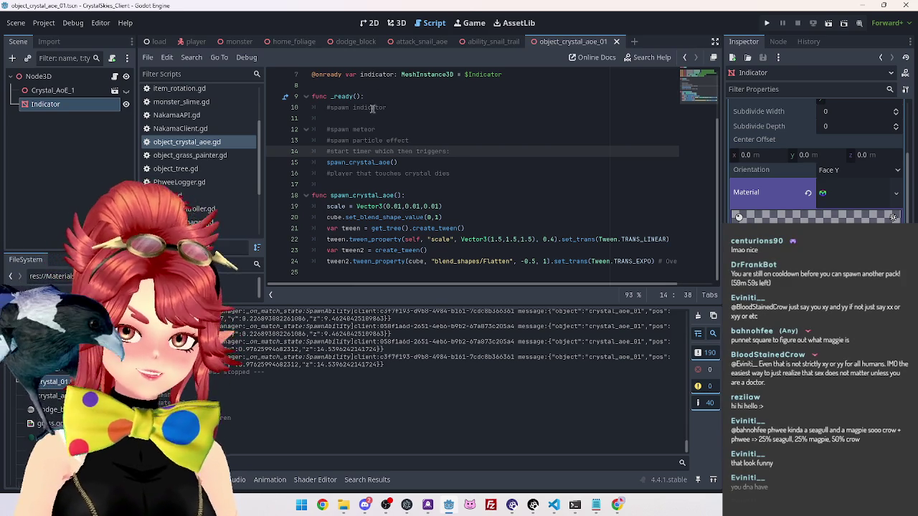
pyautogui.click(366, 118)
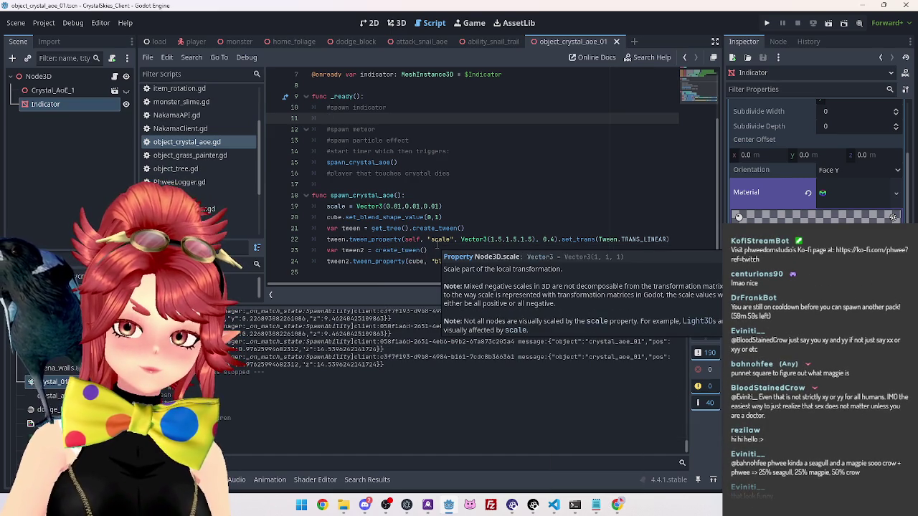
pyautogui.click(397, 22)
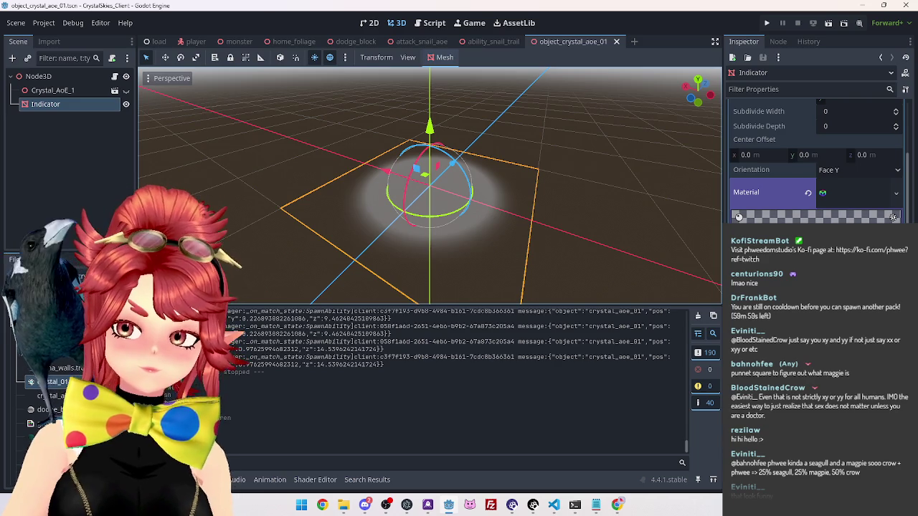
# Step: Reselect the Indicator node and go back to the 3D scene view
pyautogui.scroll(-6, 812, 184)
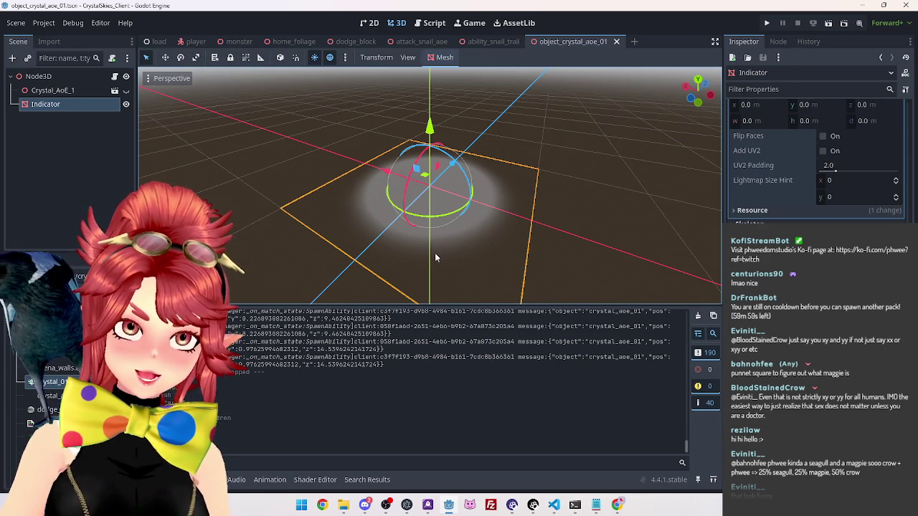
pyautogui.click(616, 505)
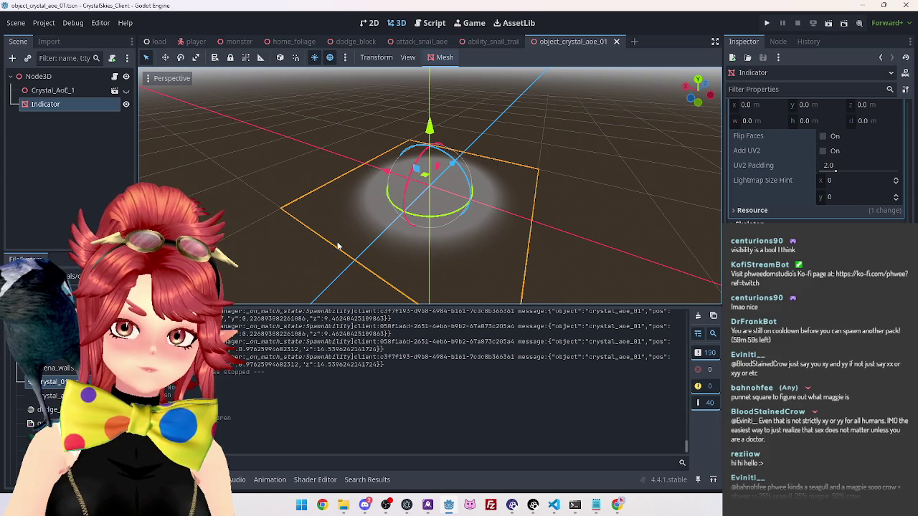
pyautogui.click(69, 164)
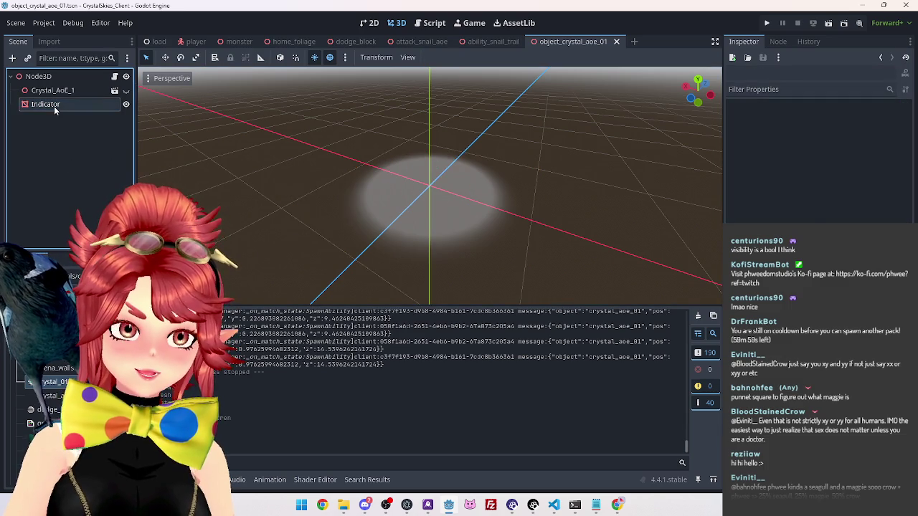
pyautogui.click(54, 106)
pyautogui.click(432, 23)
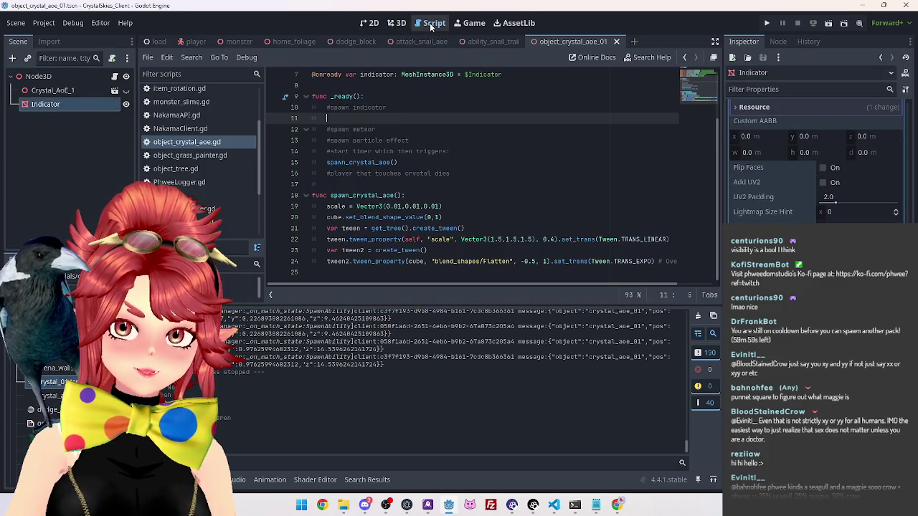
pyautogui.click(399, 23)
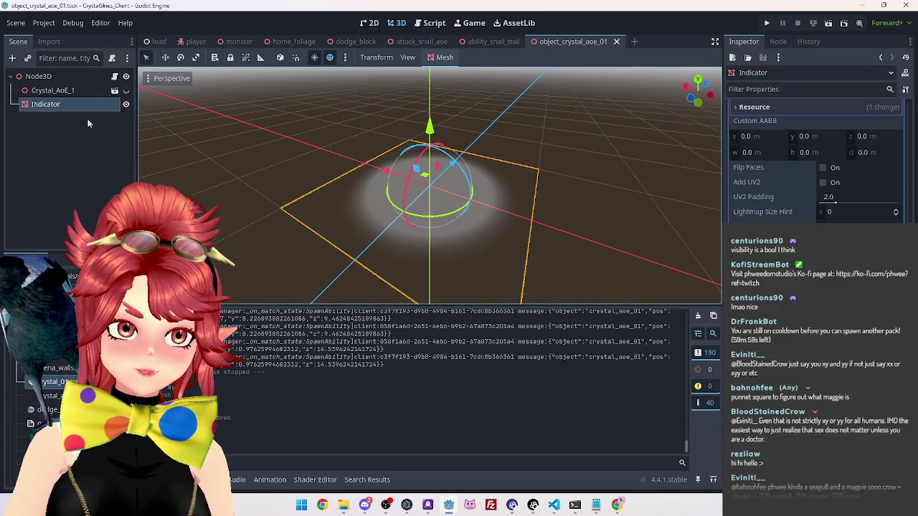
# Step: Toggle the Indicator sphere's visibility off and on twice, then return to the script
pyautogui.click(125, 105)
pyautogui.click(126, 105)
pyautogui.click(125, 105)
pyautogui.click(126, 105)
pyautogui.click(125, 105)
pyautogui.click(125, 105)
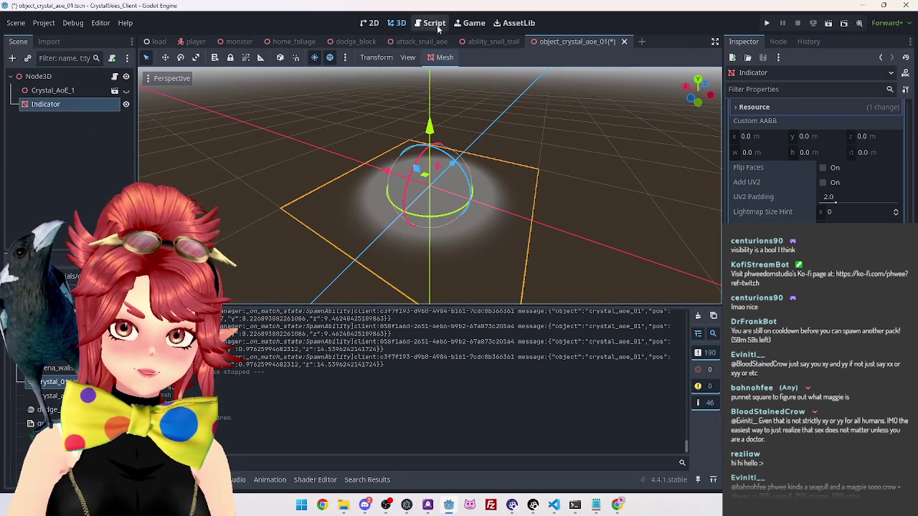
pyautogui.click(433, 23)
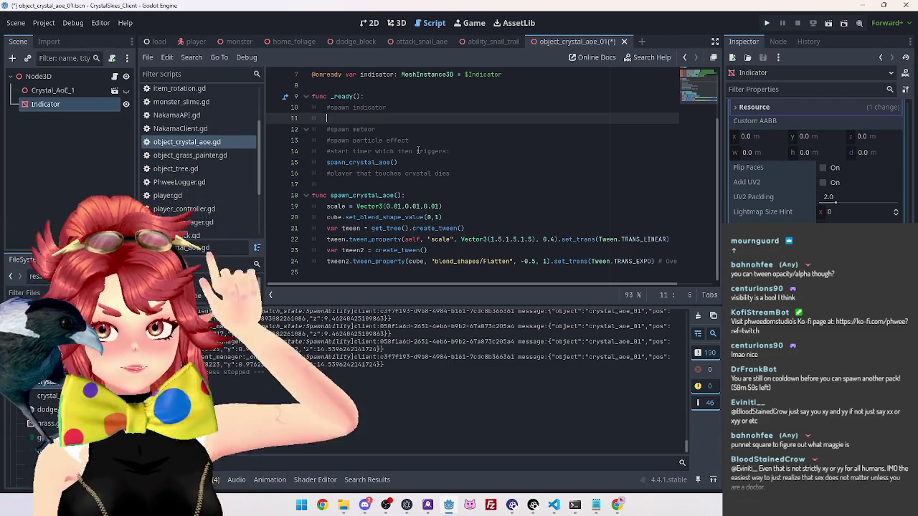
pyautogui.click(617, 504)
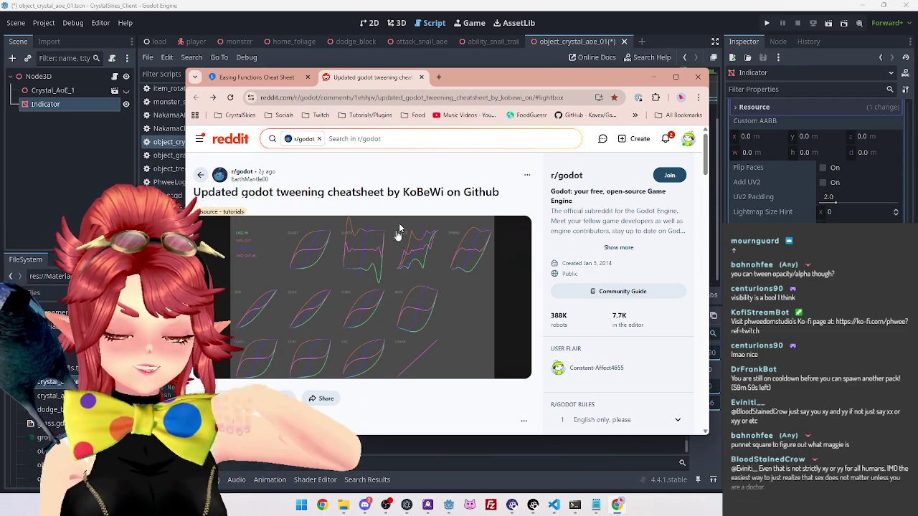
# Step: Open Windows search to look for the Paint app
pyautogui.click(299, 507)
# Step: Launch Paint, draw a square-wave line across the canvas, and close it without saving
pyautogui.write('paint')
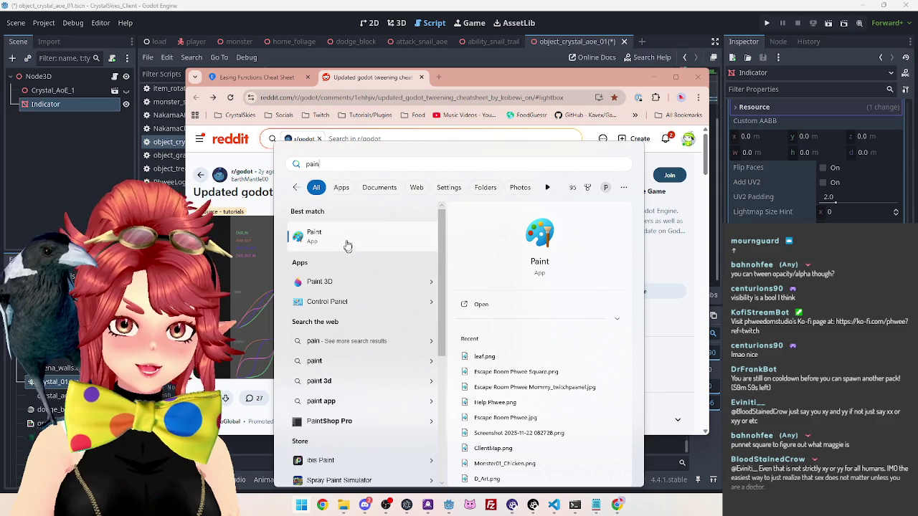
pyautogui.click(346, 245)
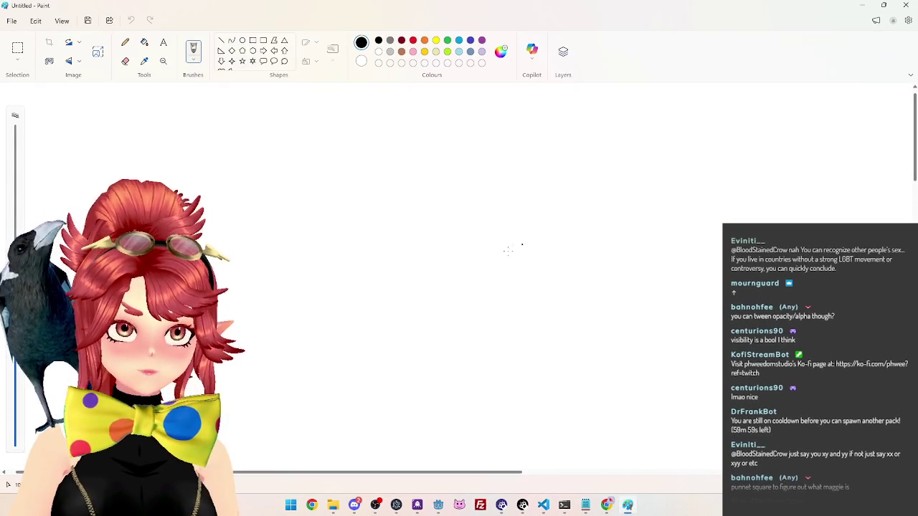
pyautogui.moveTo(244, 336)
pyautogui.mouseDown()
pyautogui.moveTo(304, 179)
pyautogui.moveTo(365, 329)
pyautogui.moveTo(430, 246)
pyautogui.moveTo(509, 185)
pyautogui.moveTo(550, 346)
pyautogui.moveTo(576, 194)
pyautogui.moveTo(658, 337)
pyautogui.moveTo(723, 338)
pyautogui.mouseUp()
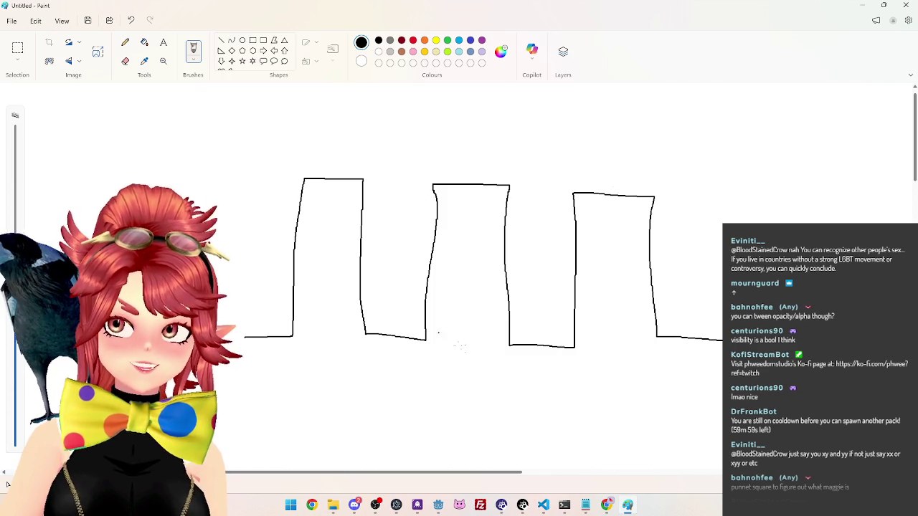
pyautogui.click(905, 5)
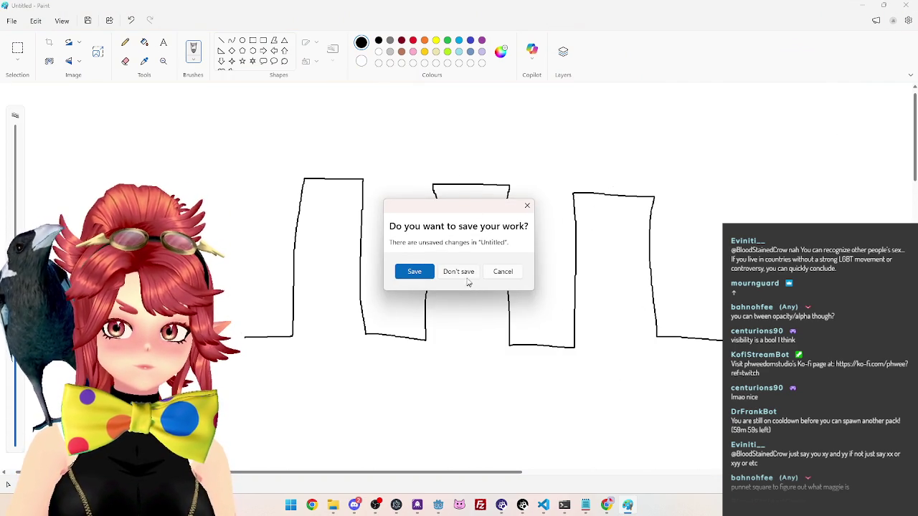
pyautogui.click(462, 274)
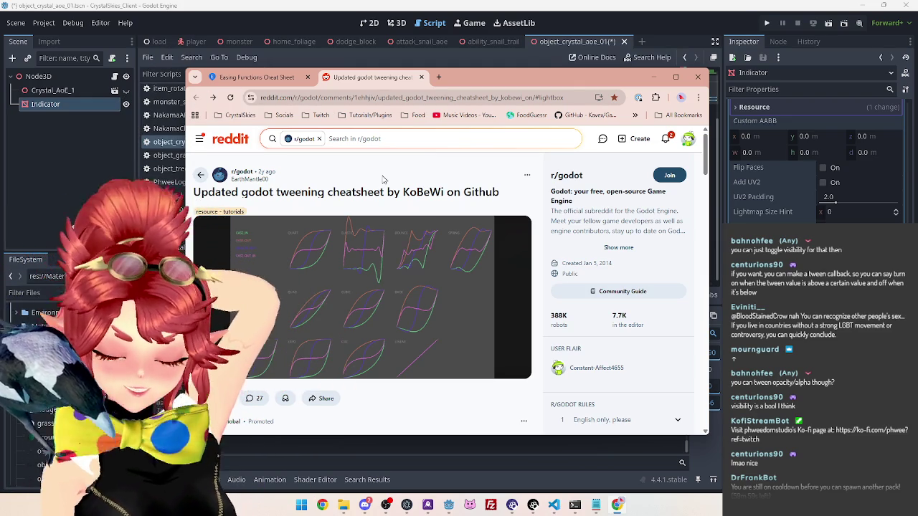
# Step: Switch from Chrome back to the Godot crystal AoE script editor
pyautogui.hotkey('alt', 'Tab')
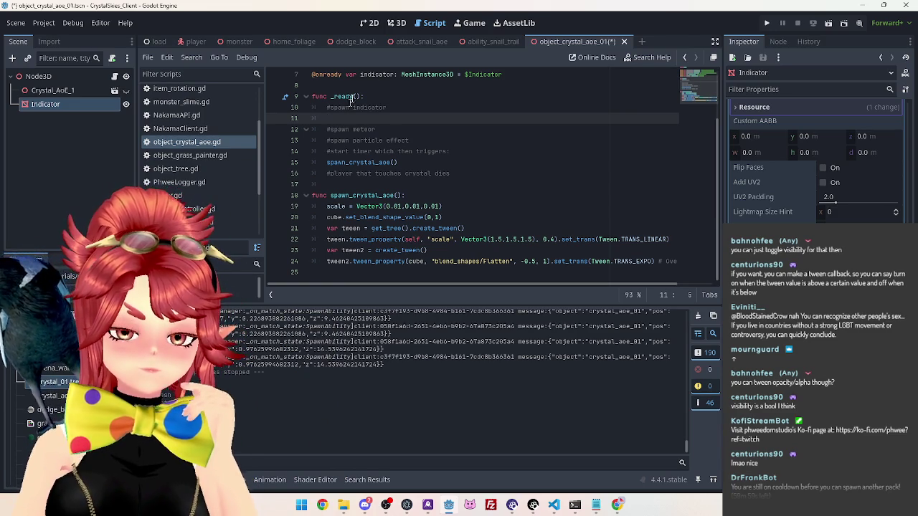
# Step: Run a Find in Files search for 'delta' across all project scripts
pyautogui.moveTo(431, 74)
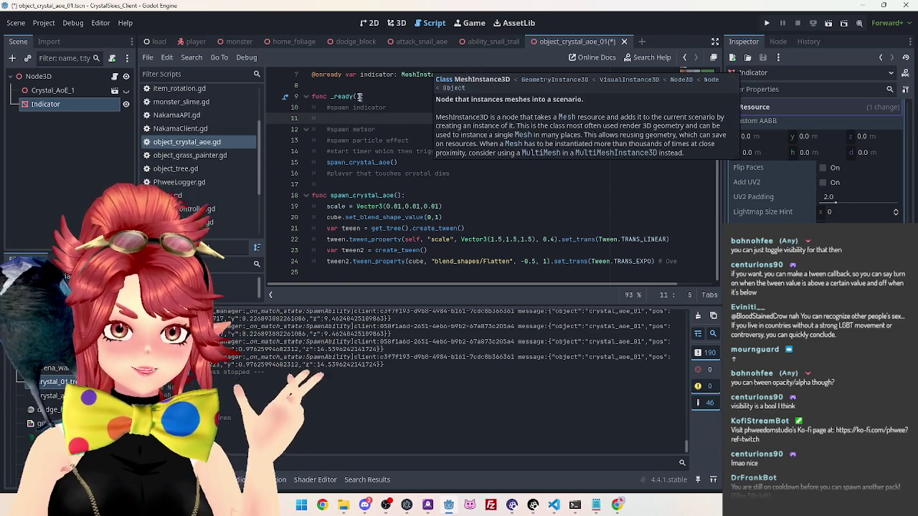
pyautogui.click(362, 96)
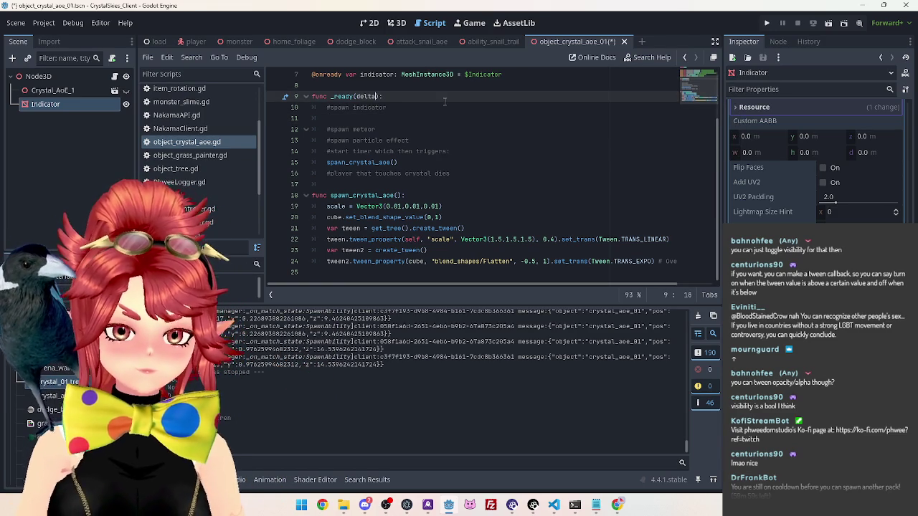
pyautogui.moveTo(357, 96); pyautogui.dragTo(379, 96)
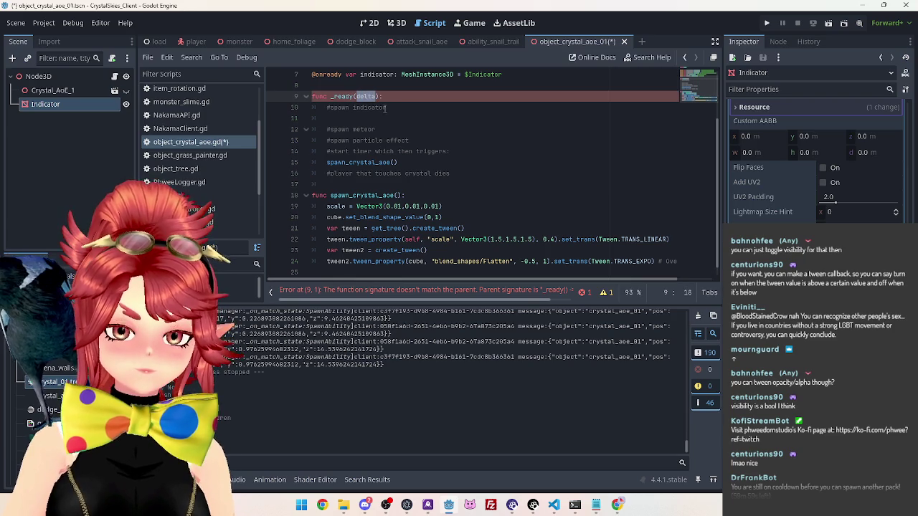
pyautogui.hotkey('ctrl', 'shift', 'f')
pyautogui.click(457, 291)
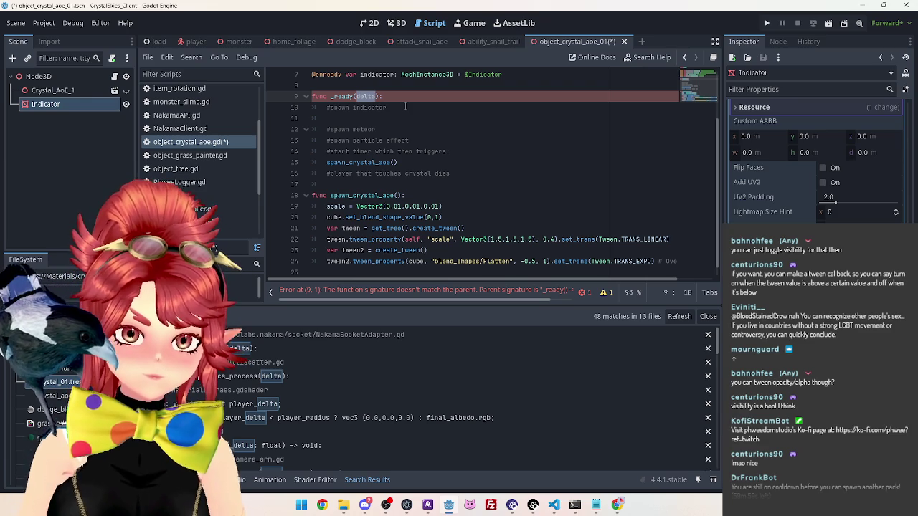
pyautogui.scroll(-3, 446, 338)
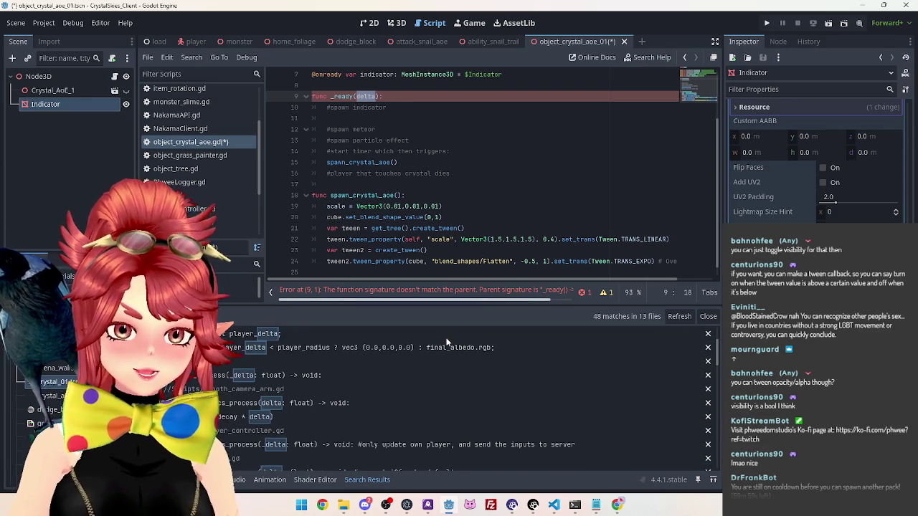
pyautogui.scroll(3, 446, 343)
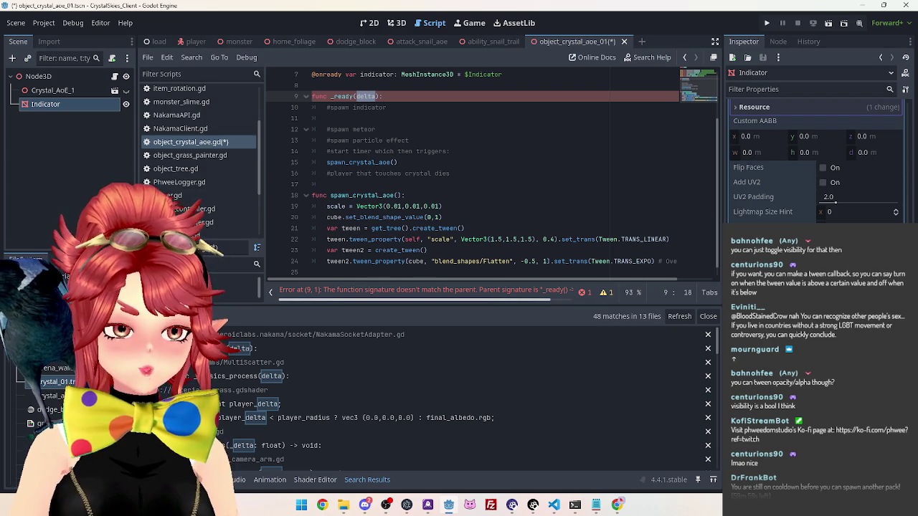
# Step: Remove the delta parameter so the signature reads func _ready():
pyautogui.click(386, 107)
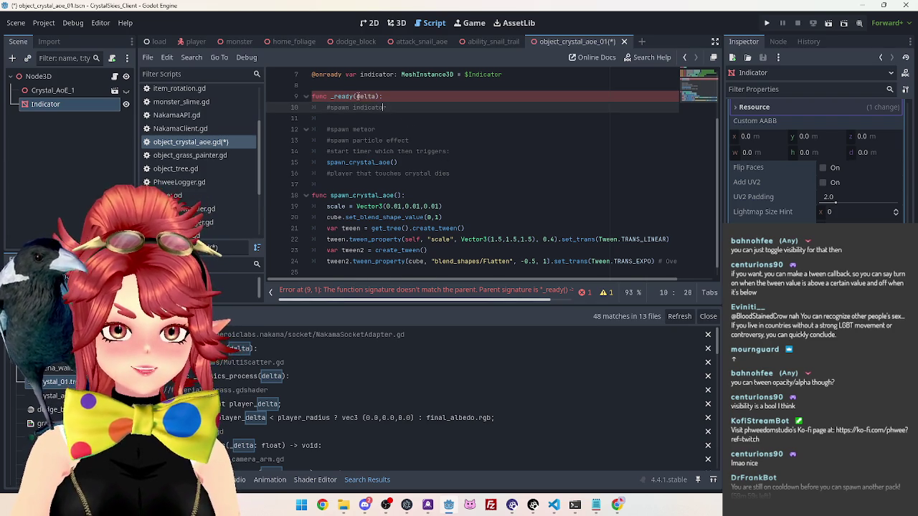
pyautogui.doubleClick(357, 96)
pyautogui.press('BackSpace')
pyautogui.click(338, 184)
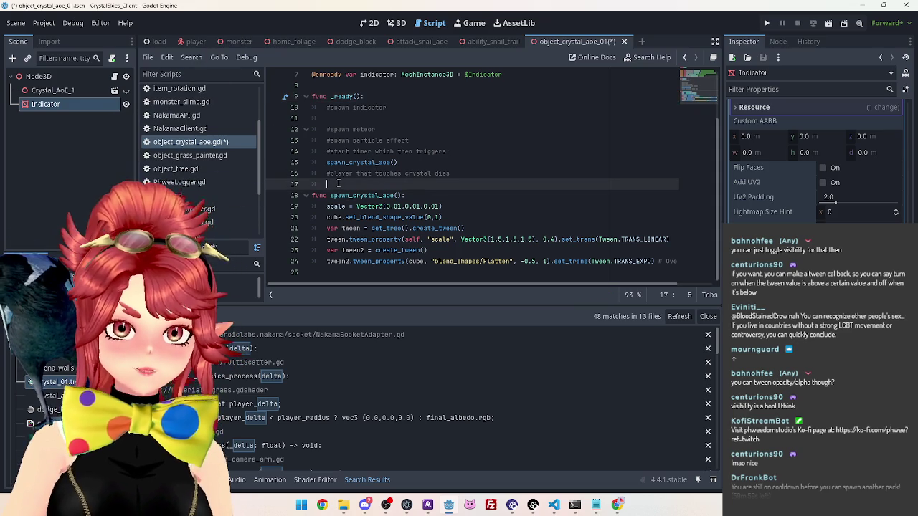
# Step: Add a _process(delta: float) function with an empty body line above spawn_crystal_aoe
pyautogui.press('Return')
pyautogui.press('Return')
pyautogui.write('func _process')
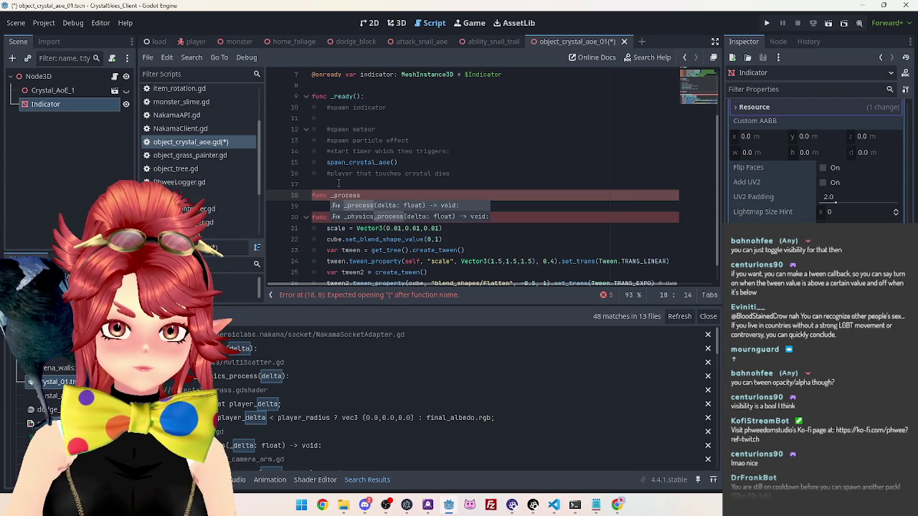
pyautogui.press('Return')
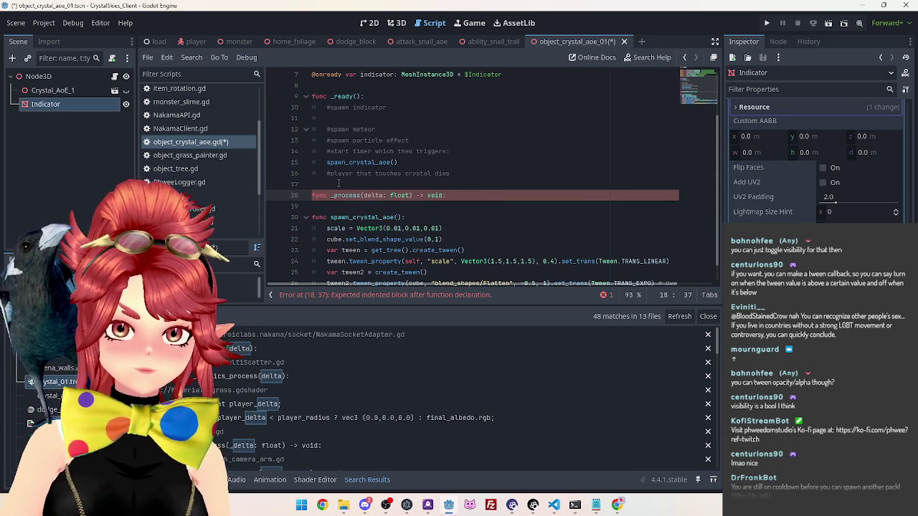
pyautogui.press('Return')
pyautogui.click(342, 114)
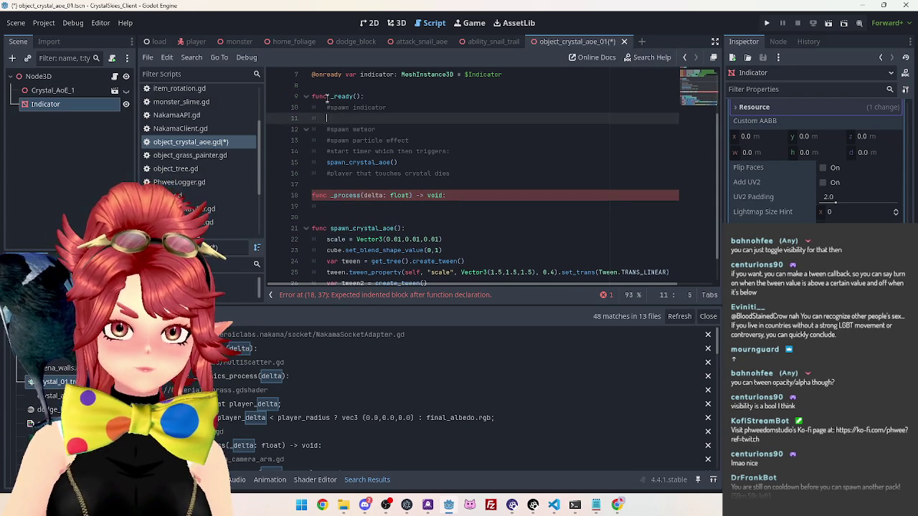
pyautogui.click(343, 207)
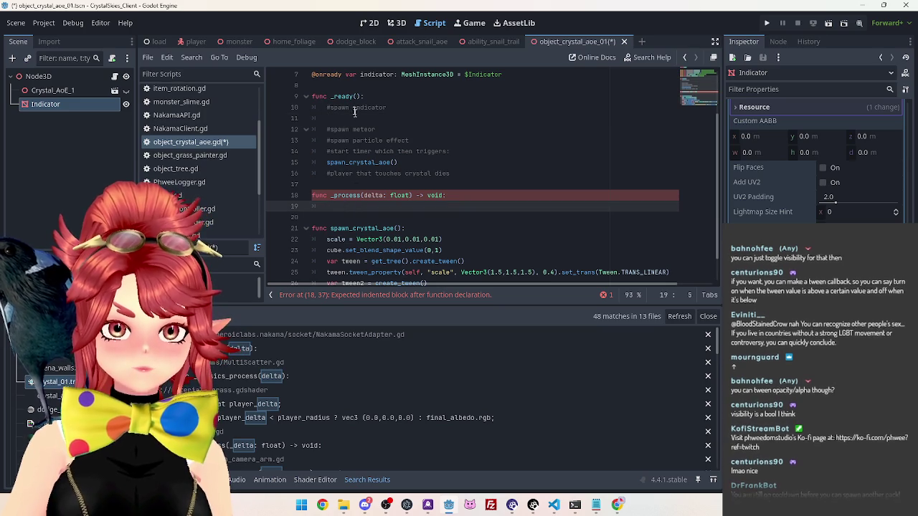
pyautogui.click(328, 118)
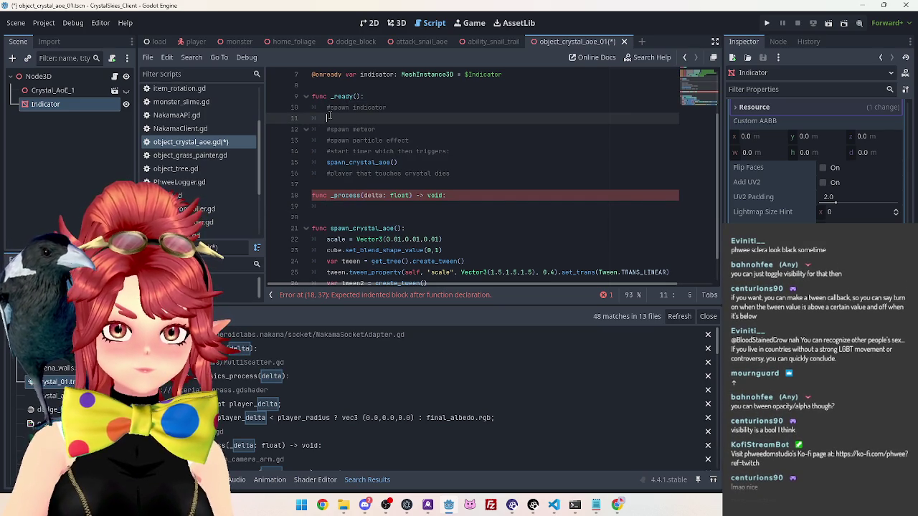
pyautogui.click(360, 207)
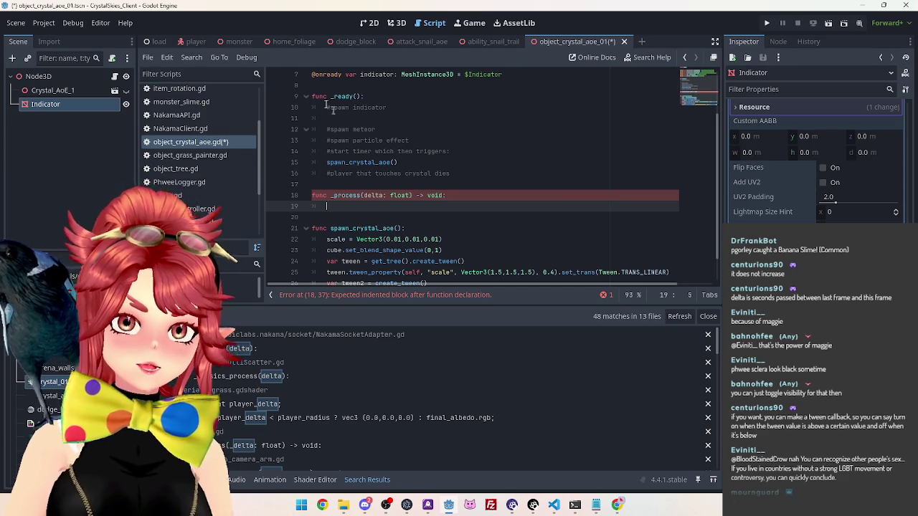
# Step: Declare var time_elapsed: float = 0 below the existing variable declarations
pyautogui.click(330, 84)
pyautogui.scroll(1, 402, 133)
pyautogui.press('Return')
pyautogui.press('Return')
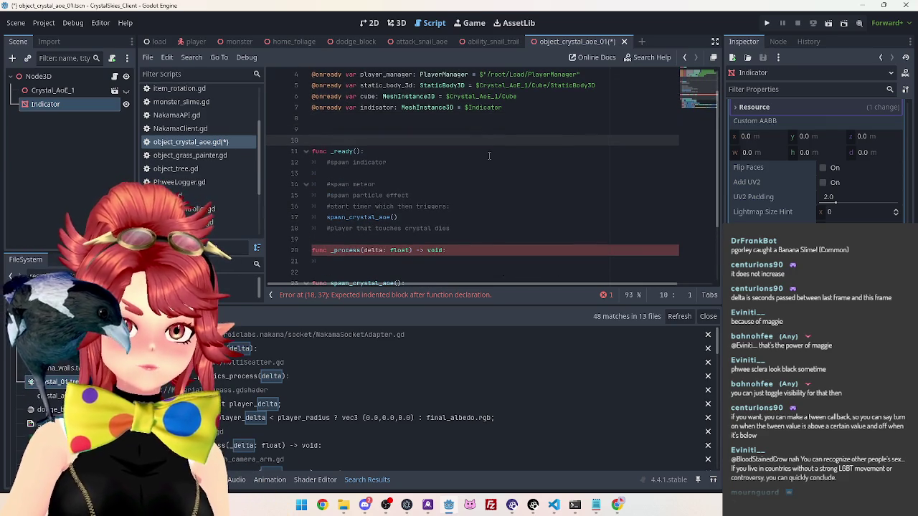
pyautogui.press('Up')
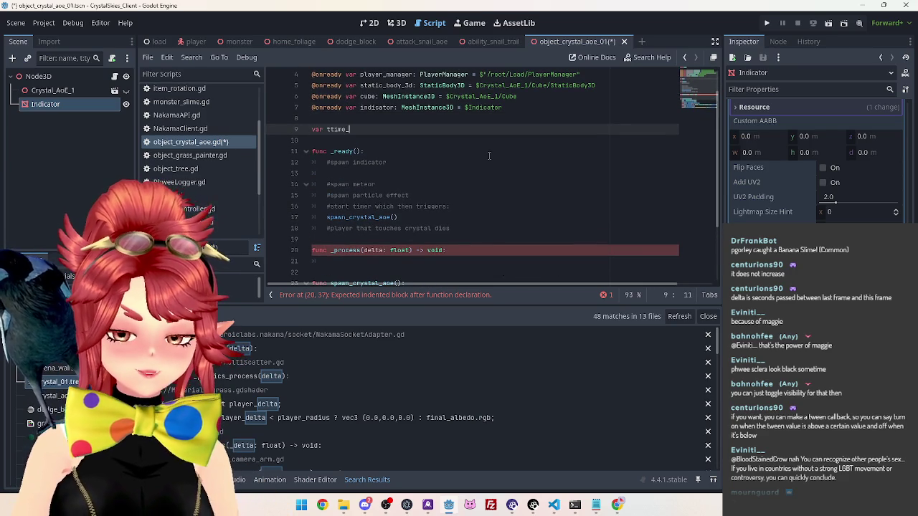
pyautogui.write('ime_elapsed')
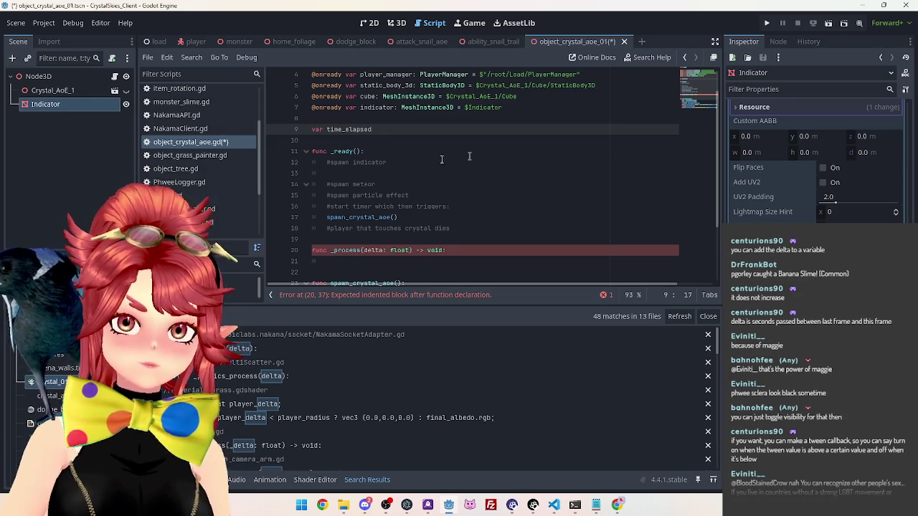
pyautogui.scroll(-1, 368, 163)
pyautogui.click(350, 228)
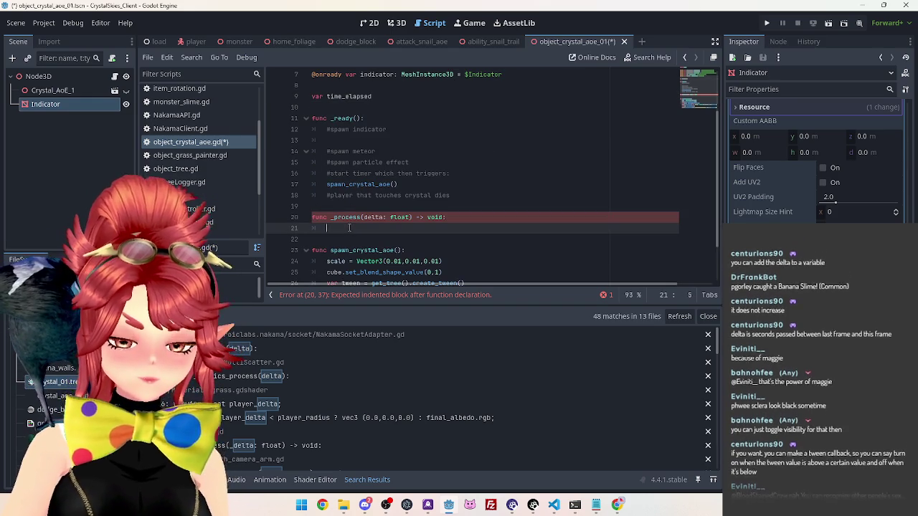
pyautogui.click(385, 96)
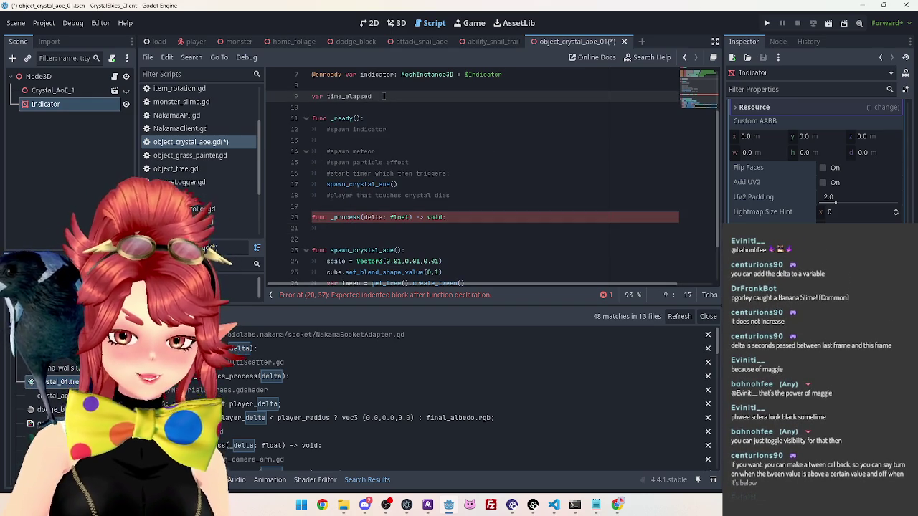
pyautogui.write(': float = 0')
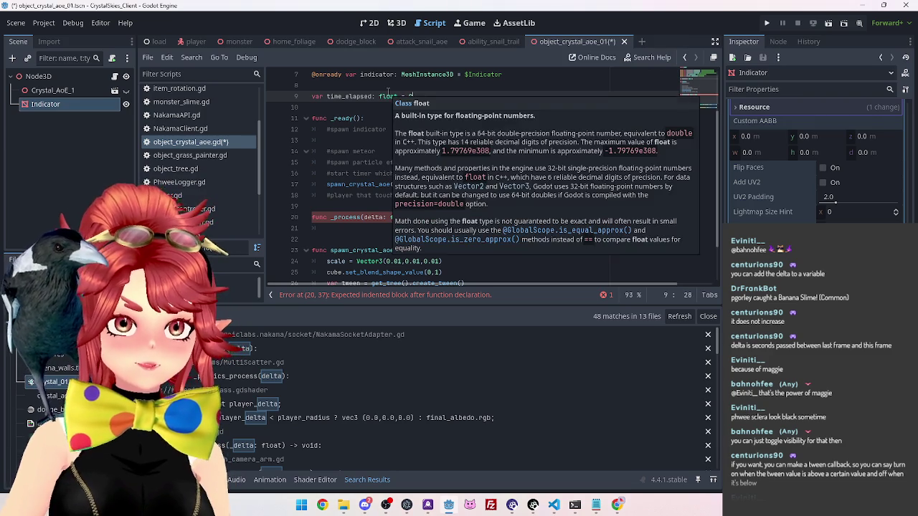
# Step: Write 'time_elapsed += delta' in the _process body using autocomplete
pyautogui.click(367, 185)
pyautogui.click(358, 228)
pyautogui.write('time')
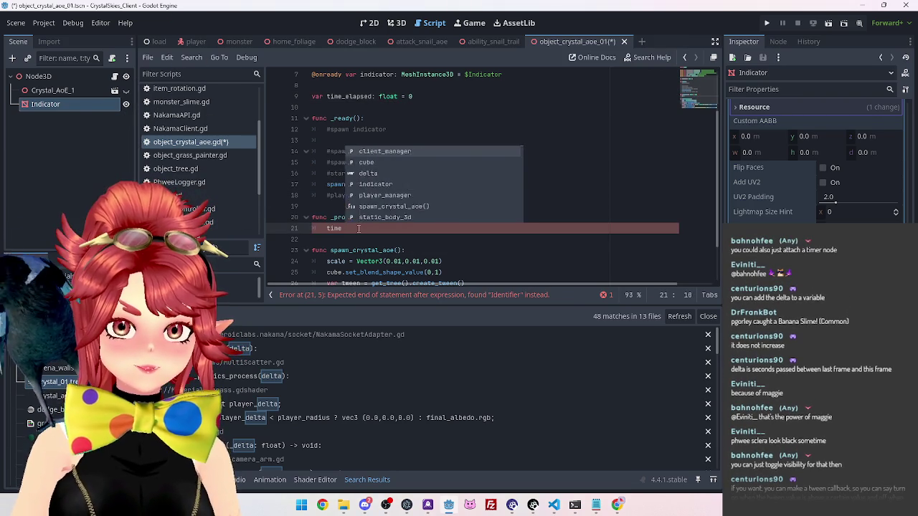
pyautogui.press('Return')
pyautogui.write('+')
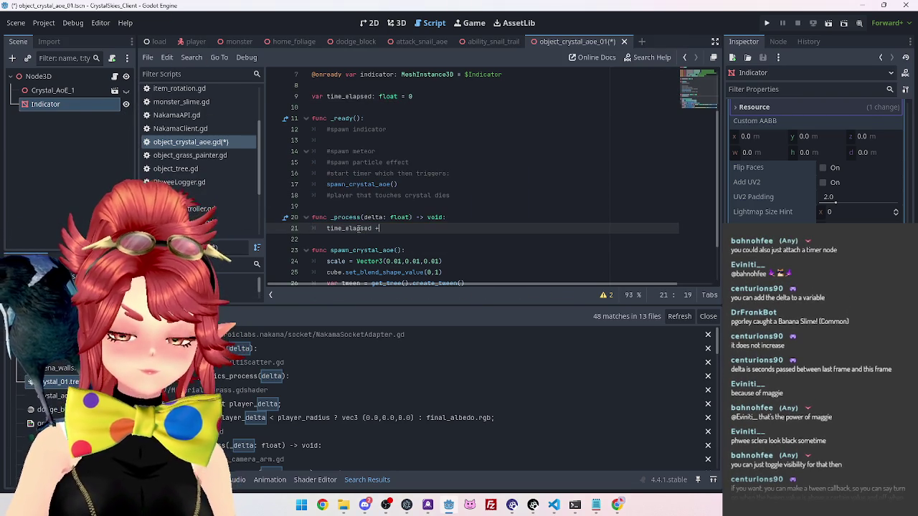
pyautogui.write('= delta')
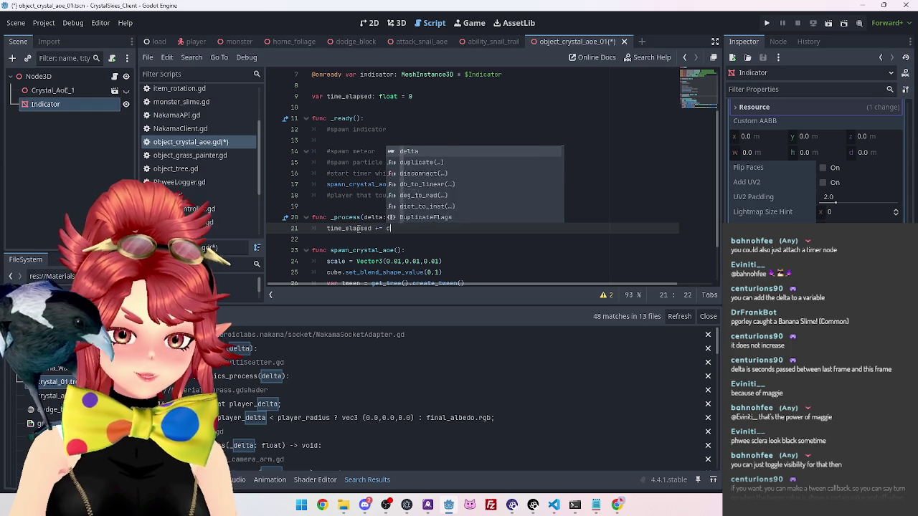
pyautogui.click(345, 141)
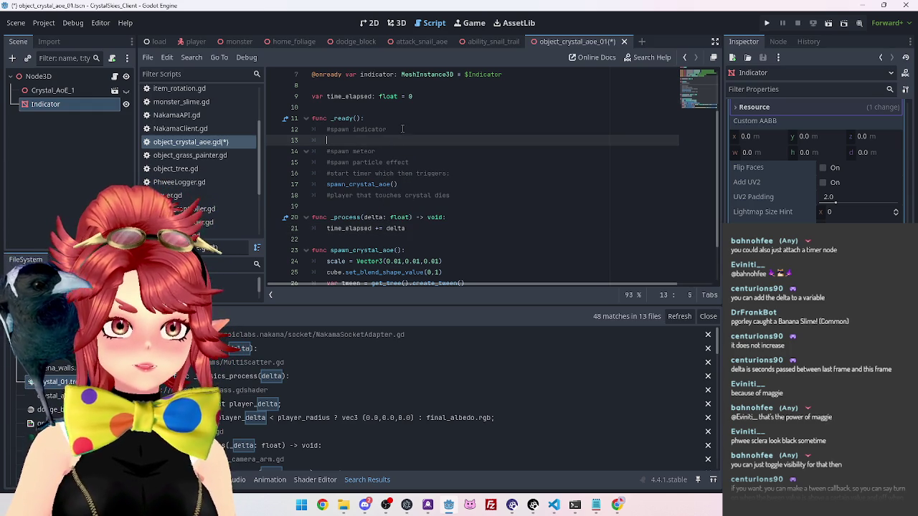
pyautogui.click(402, 129)
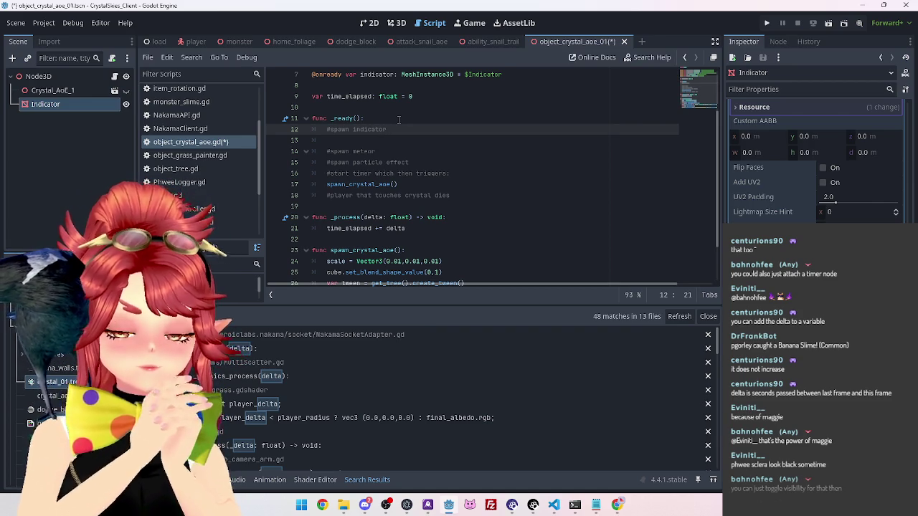
# Step: Delete the _process function and the two-line create_timer connection code in _ready
pyautogui.moveTo(406, 228)
pyautogui.mouseDown()
pyautogui.moveTo(315, 228)
pyautogui.moveTo(276, 217)
pyautogui.mouseUp()
pyautogui.press('Delete')
pyautogui.click(380, 140)
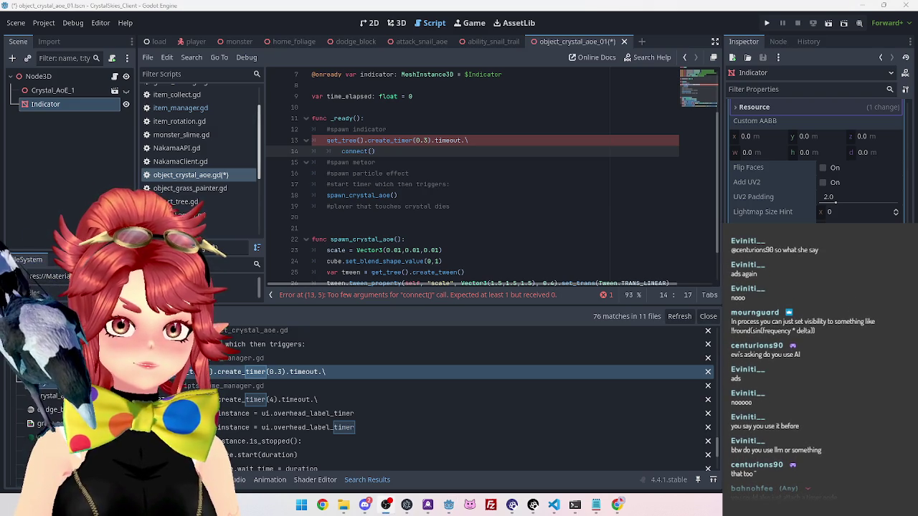
pyautogui.click(460, 176)
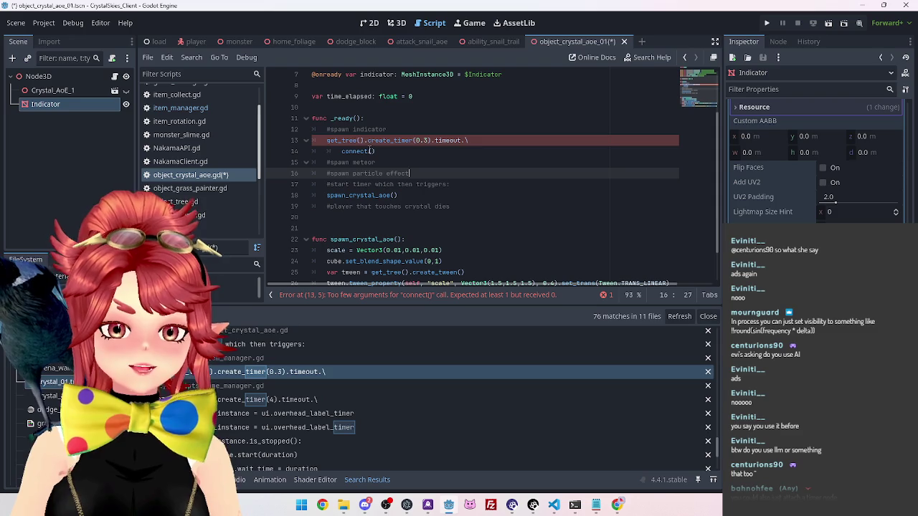
pyautogui.moveTo(386, 151); pyautogui.dragTo(326, 140)
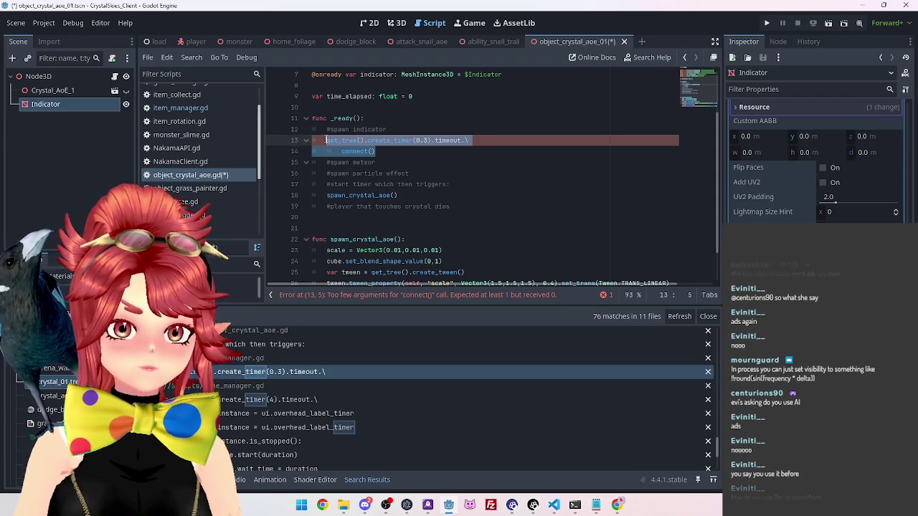
pyautogui.press('Delete')
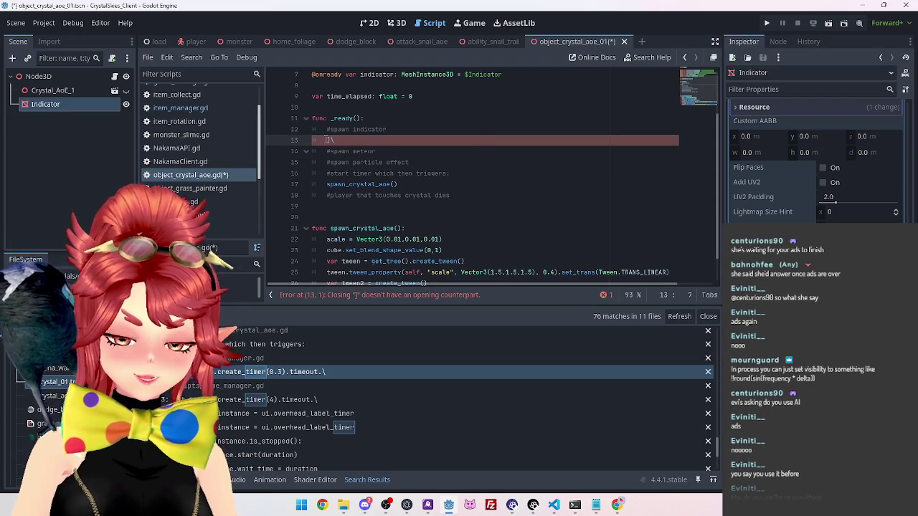
# Step: Start a new function below _ready by typing 'func _pro'
pyautogui.click(362, 206)
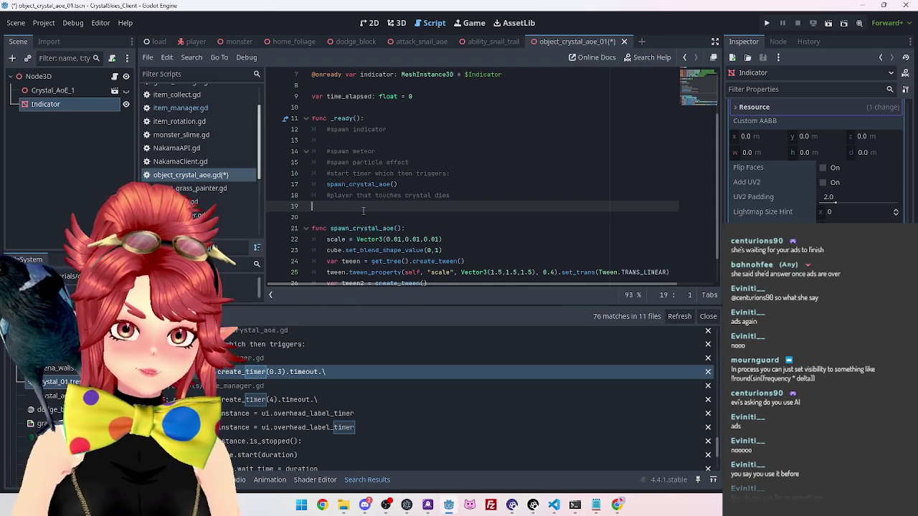
pyautogui.press('Return')
pyautogui.write('func _pro')
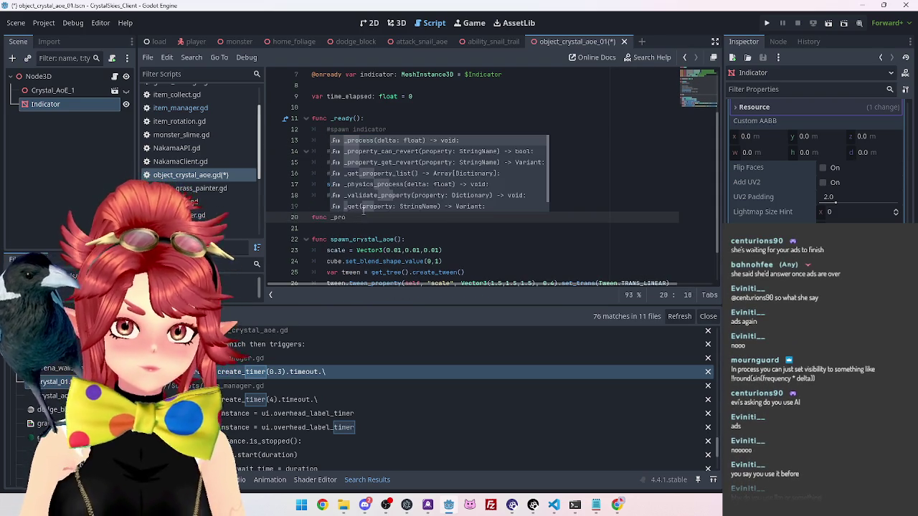
# Step: Insert a _process(delta) function below _ready with the pasted body !!round(sin(frequency * delta))
pyautogui.press('Return')
pyautogui.press('Return')
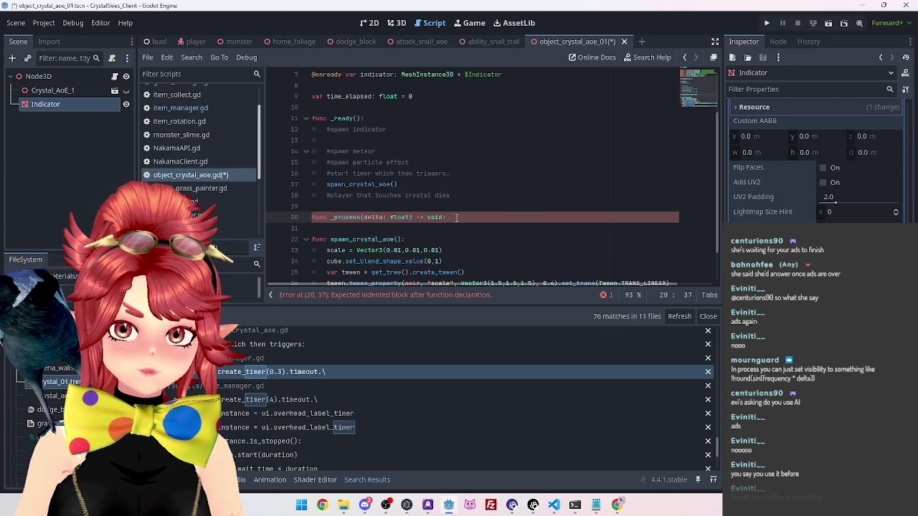
pyautogui.hotkey('ctrl', 'v')
pyautogui.click(372, 250)
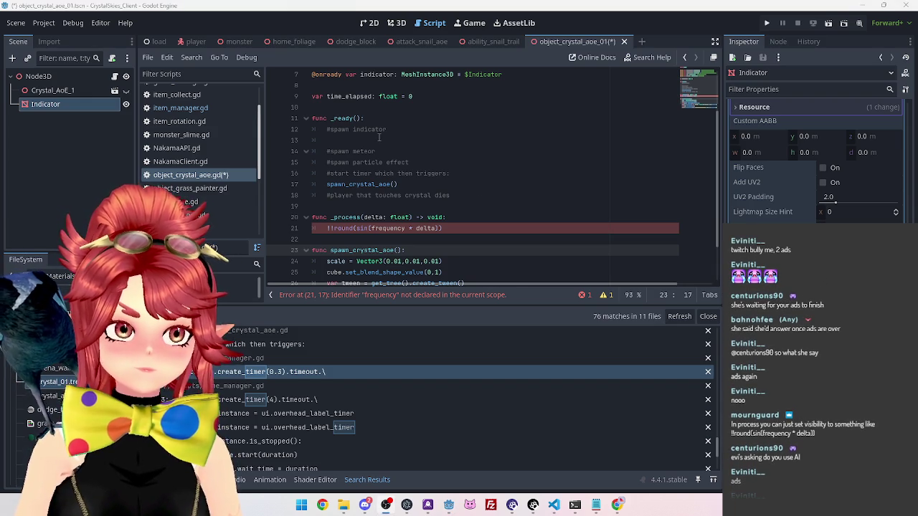
# Step: Replace frequency with 0.5 so the _process body reads !!round(sin(0.5 * delta))
pyautogui.click(463, 224)
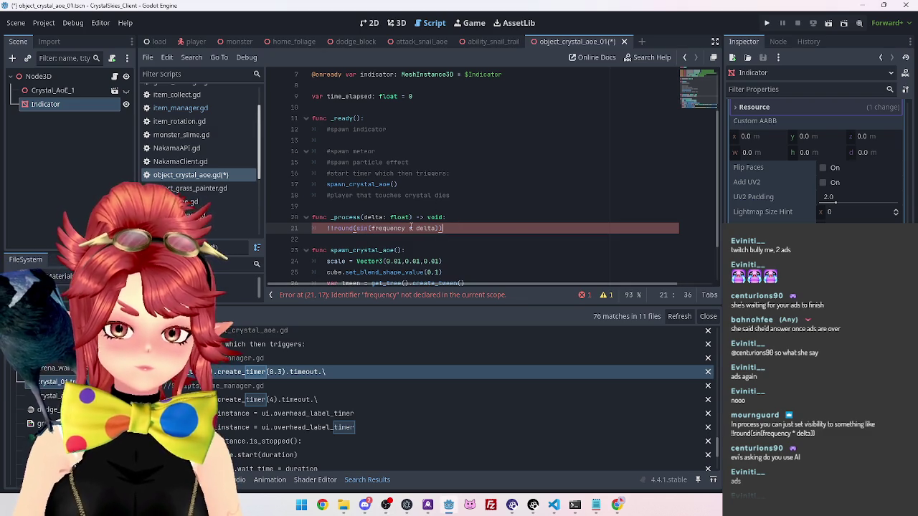
pyautogui.moveTo(405, 228); pyautogui.dragTo(371, 228)
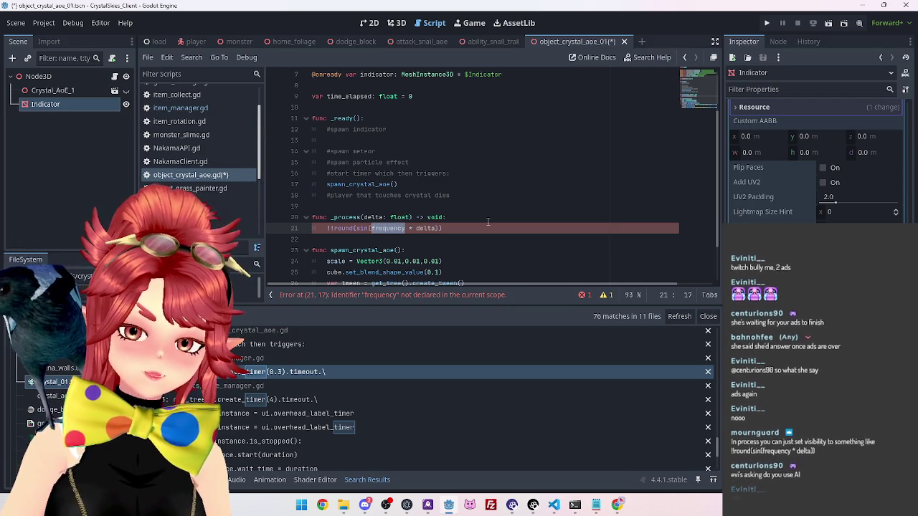
pyautogui.write('0.5')
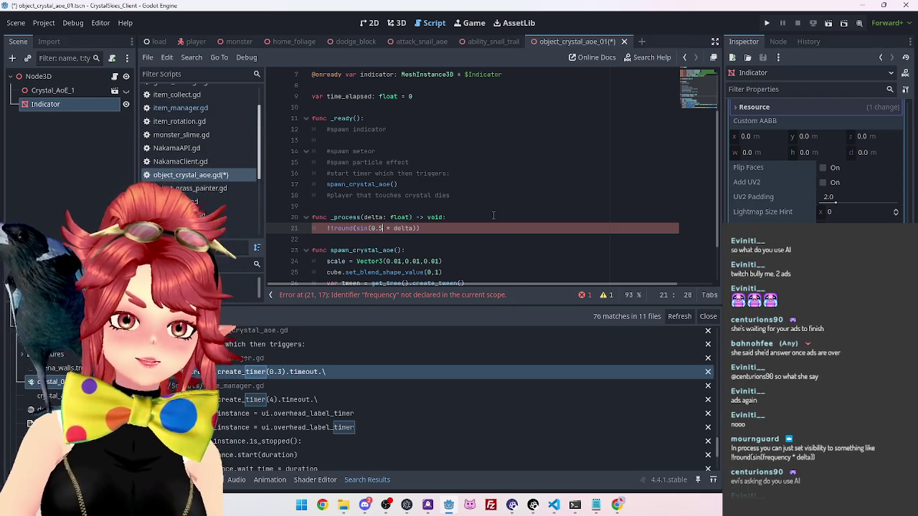
pyautogui.click(466, 217)
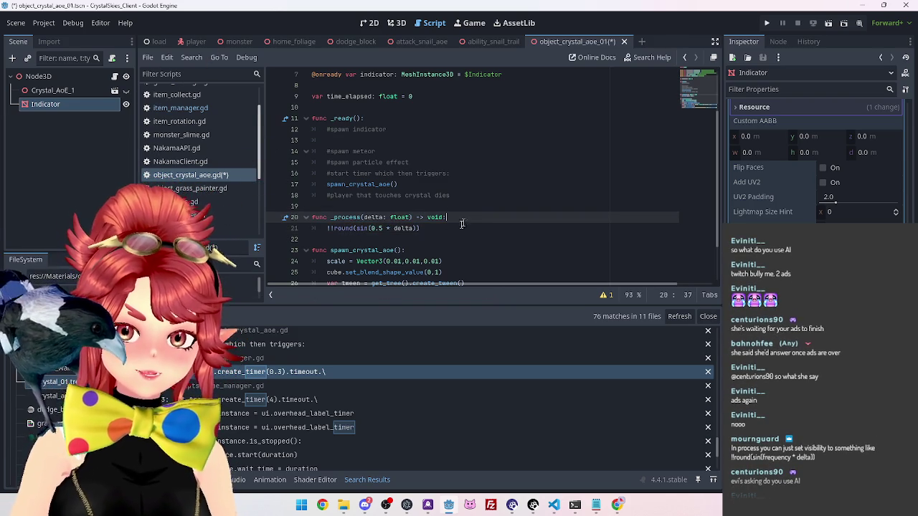
pyautogui.click(326, 228)
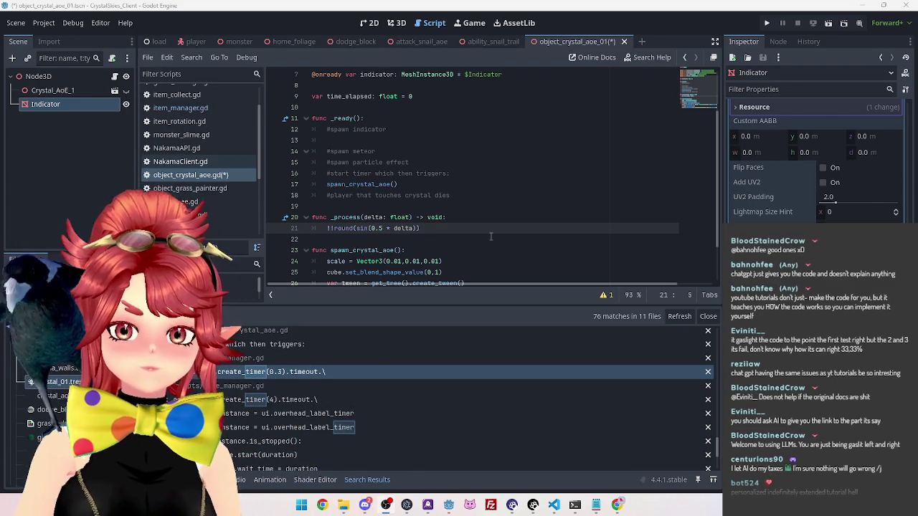
pyautogui.click(495, 229)
pyautogui.scroll(-2, 470, 232)
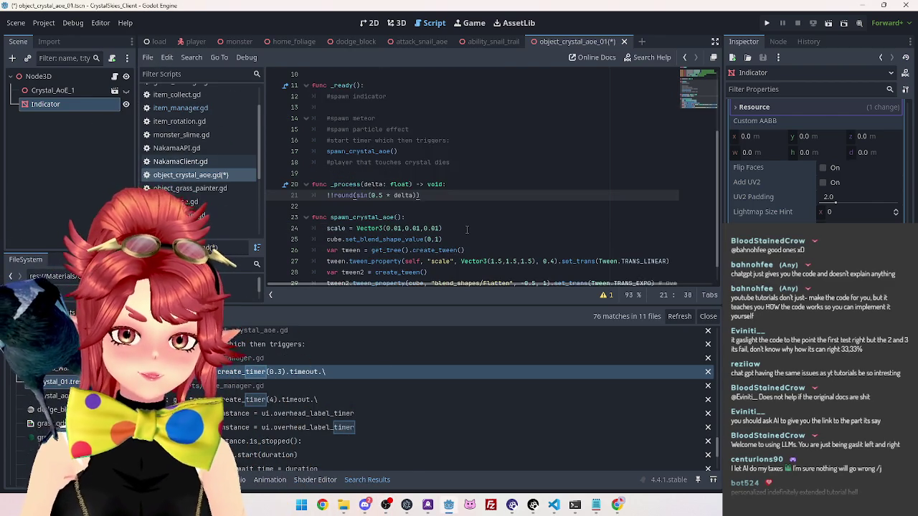
pyautogui.click(517, 274)
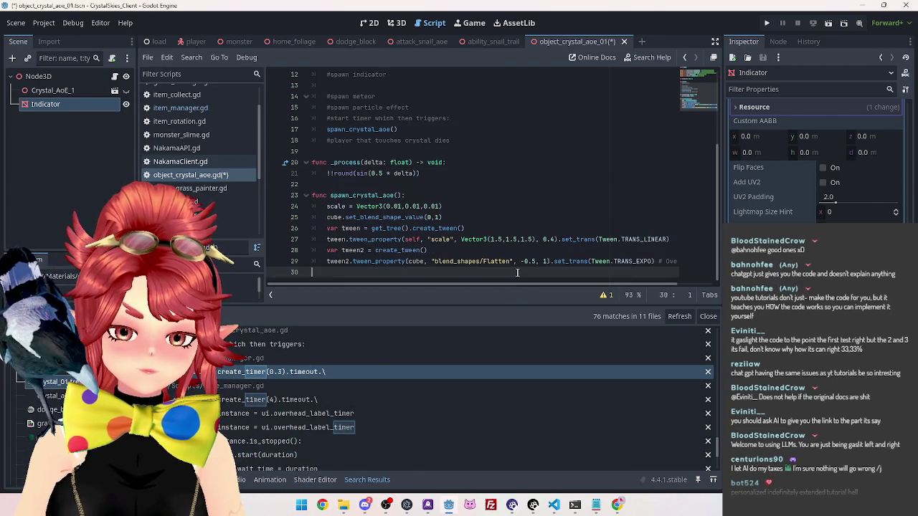
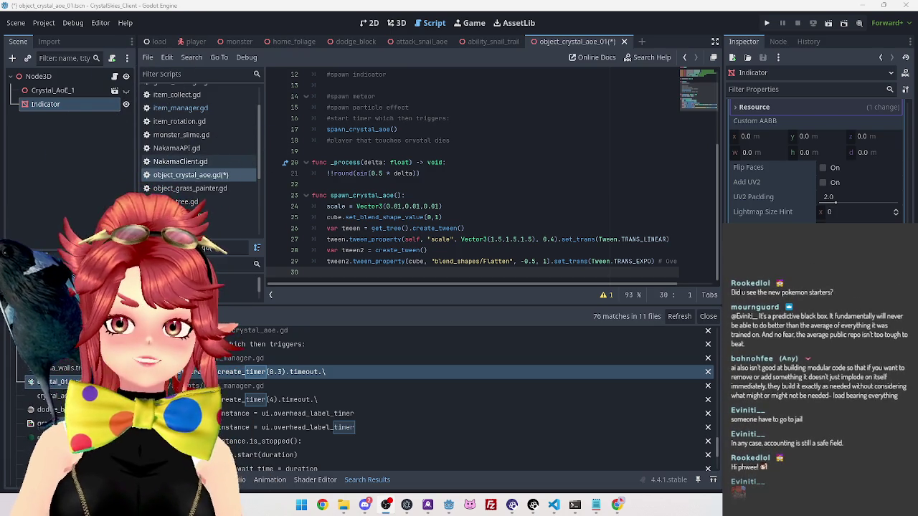
# Step: Switch from Godot to the browser showing the Pokémon Winds and Waves announcement trailer
pyautogui.hotkey('alt', 'Tab')
pyautogui.hotkey('alt', 'Tab')
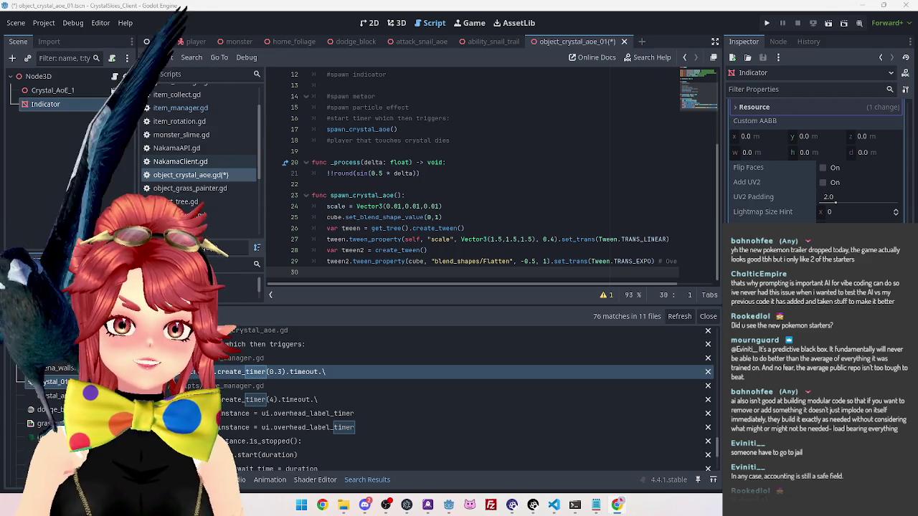
pyautogui.hotkey('alt', 'Tab')
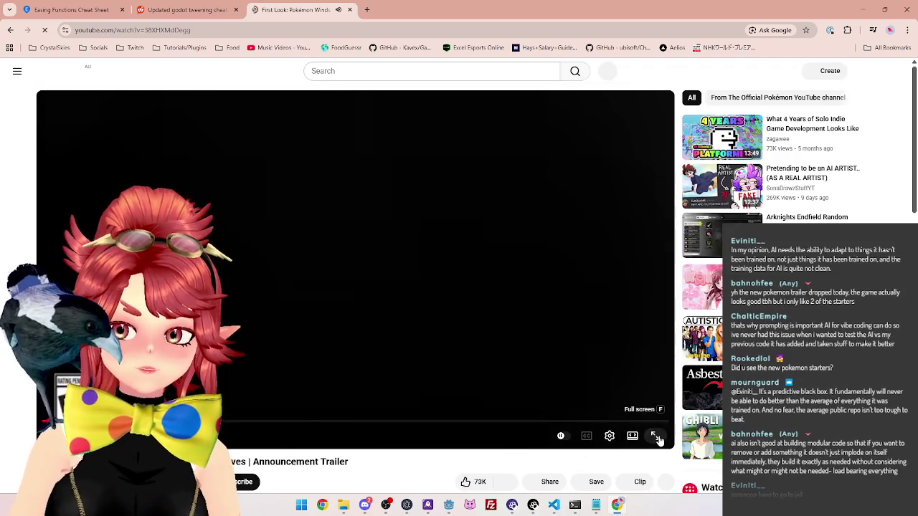
# Step: Start the Pokémon trailer playing in full screen
pyautogui.click(658, 436)
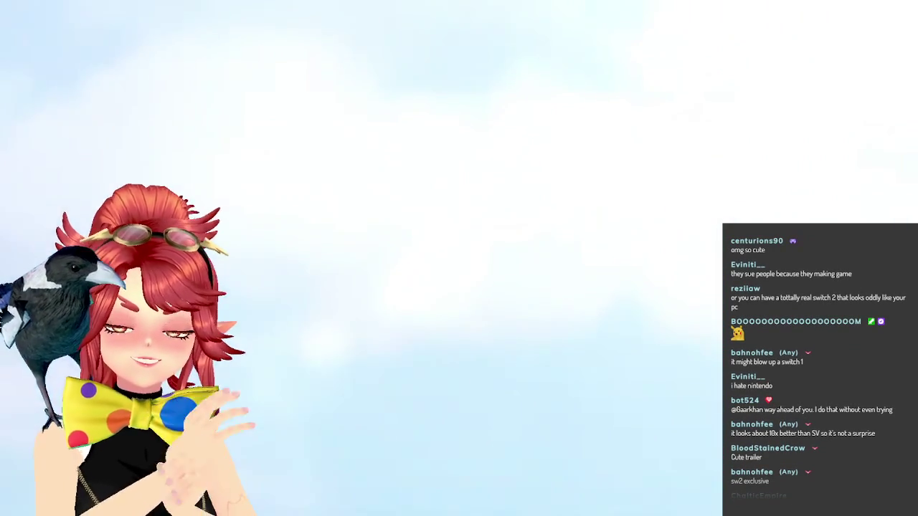
# Step: Watch the trailer to the end, pause it, exit fullscreen and close its tab
pyautogui.moveTo(710, 286)
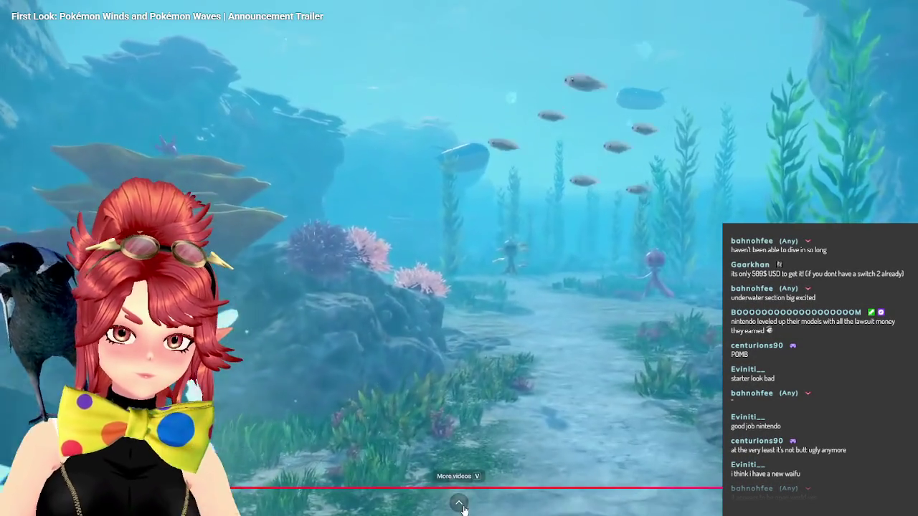
pyautogui.click(459, 502)
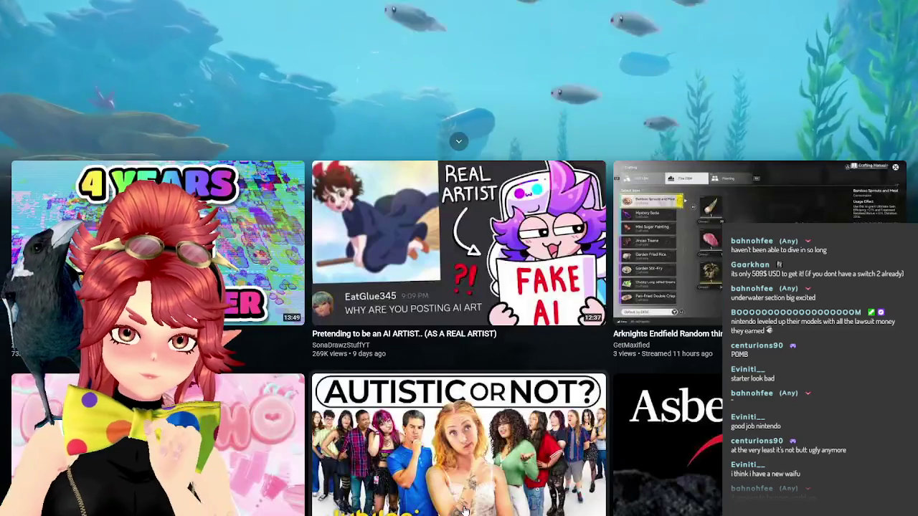
pyautogui.click(446, 155)
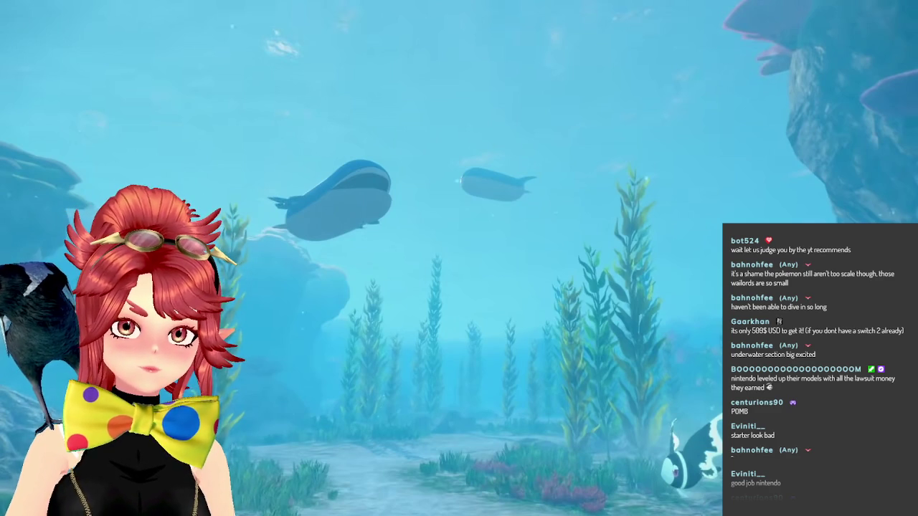
pyautogui.moveTo(399, 147)
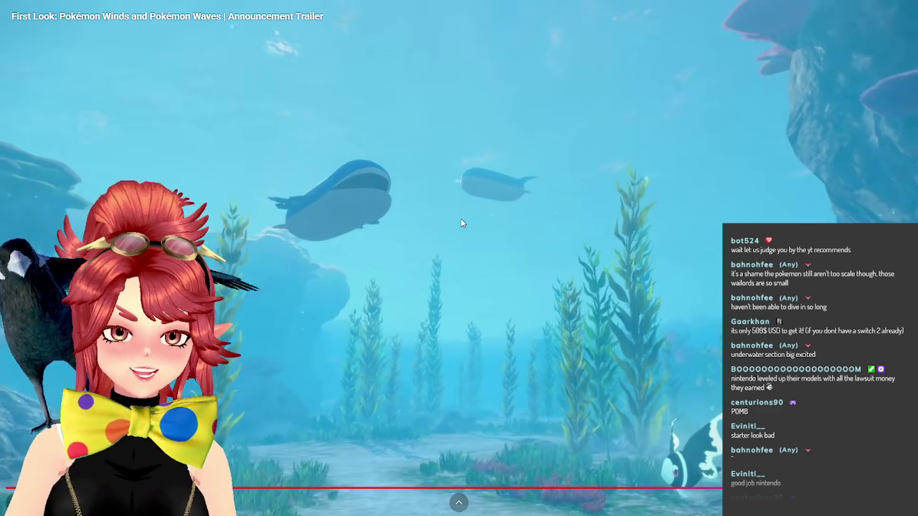
pyautogui.click(328, 371)
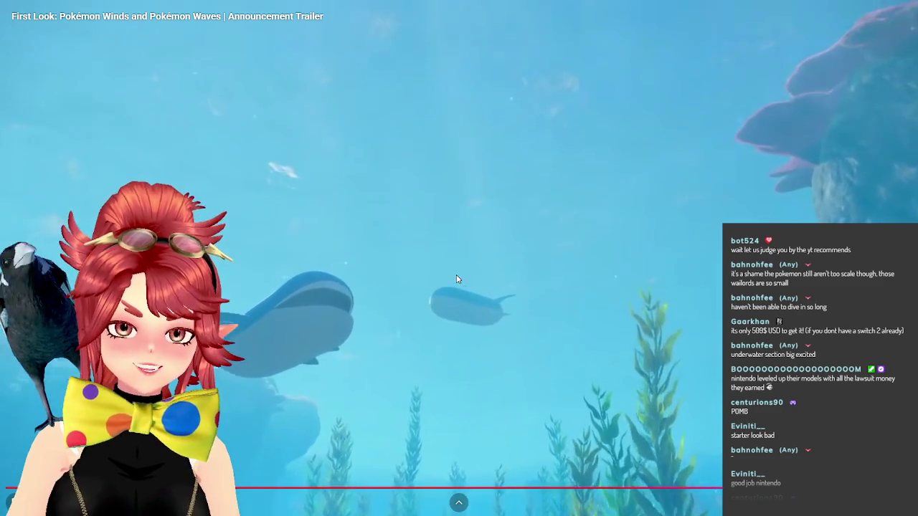
pyautogui.click(456, 279)
pyautogui.press('Escape')
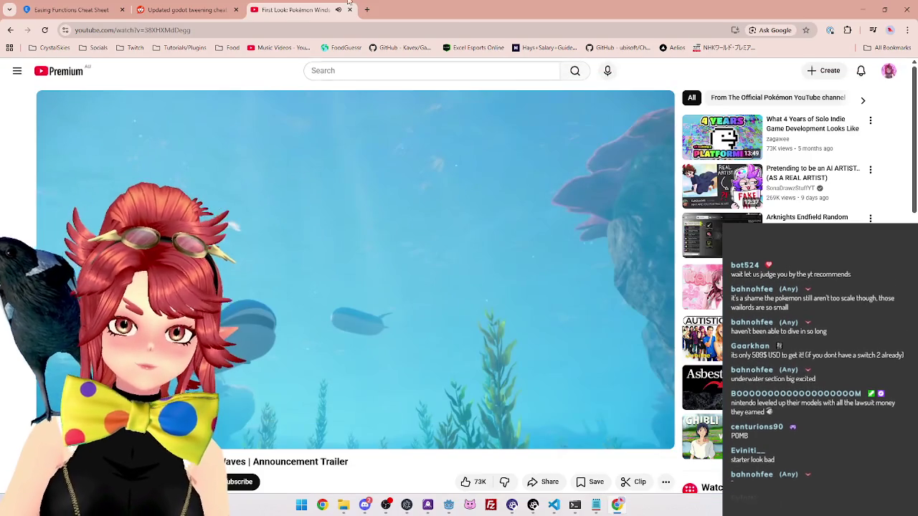
pyautogui.click(349, 10)
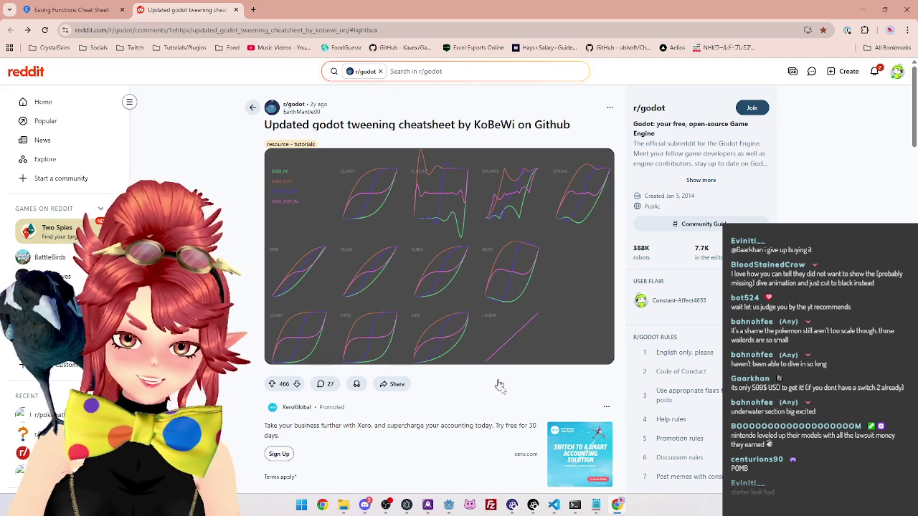
# Step: Return from the Reddit tweening cheatsheet post to the Godot script editor
pyautogui.click(448, 505)
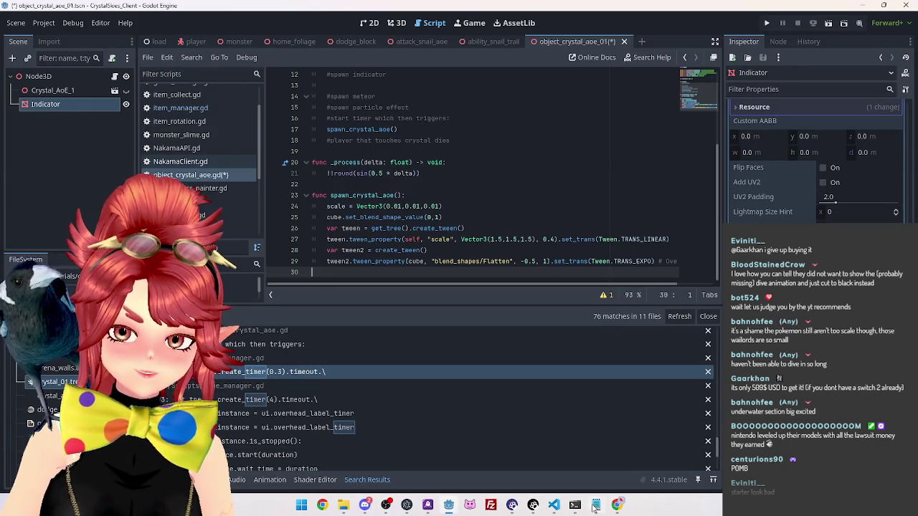
# Step: On line 21, prefix the !!round(sin(0.5 * delta)) expression with 'indicator.visible = '
pyautogui.moveTo(554, 509)
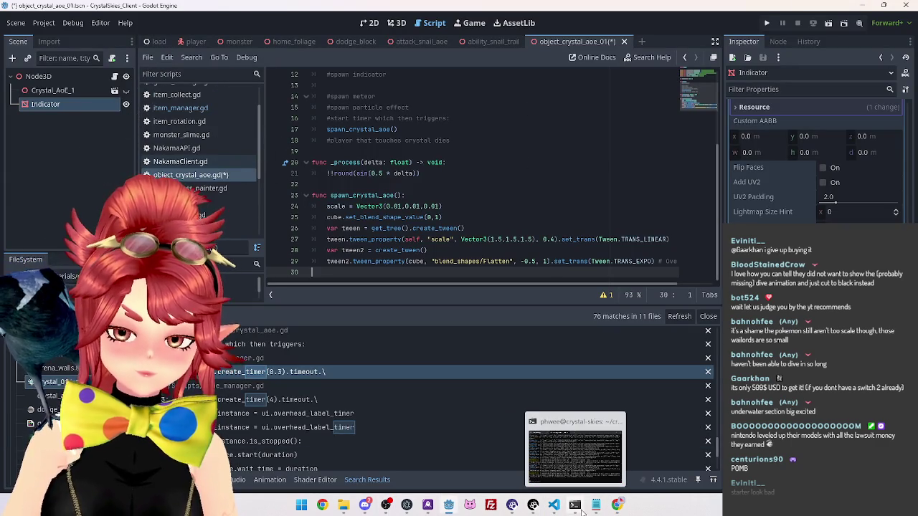
pyautogui.moveTo(618, 507)
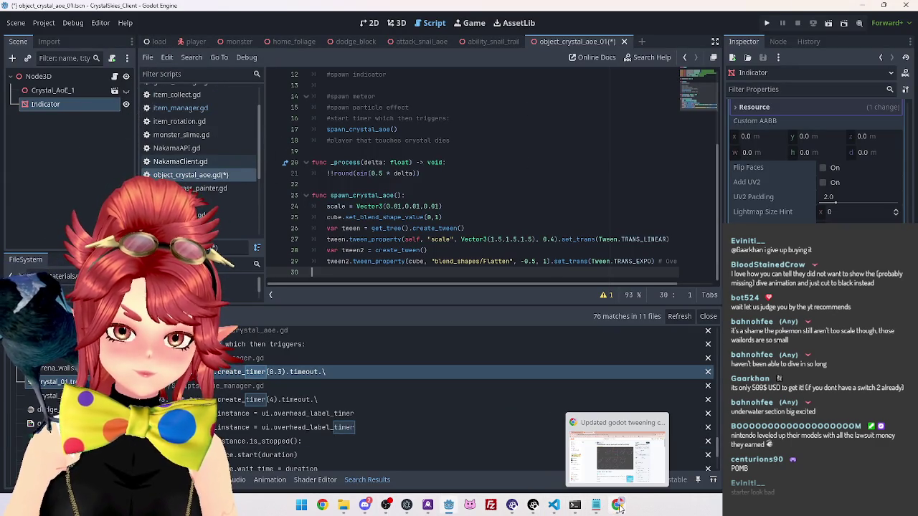
pyautogui.click(544, 140)
pyautogui.scroll(2, 502, 158)
pyautogui.scroll(-2, 501, 158)
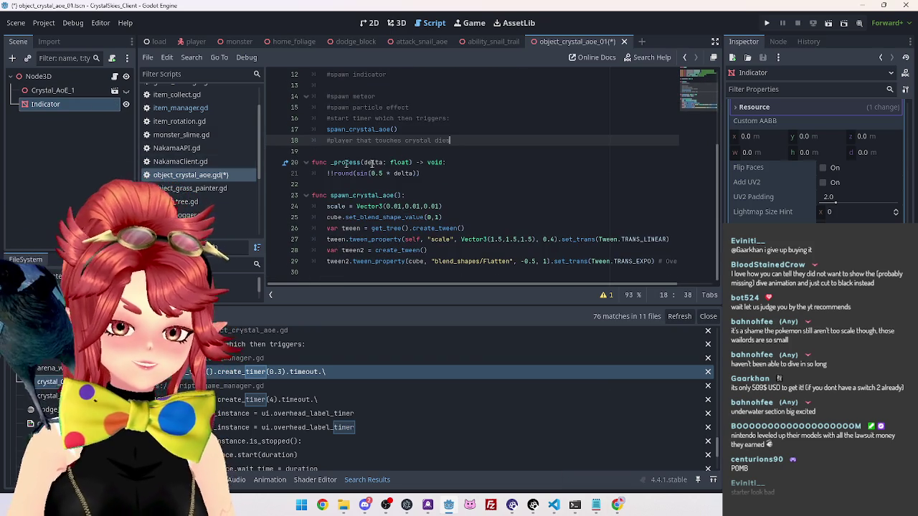
pyautogui.click(332, 162)
pyautogui.click(326, 172)
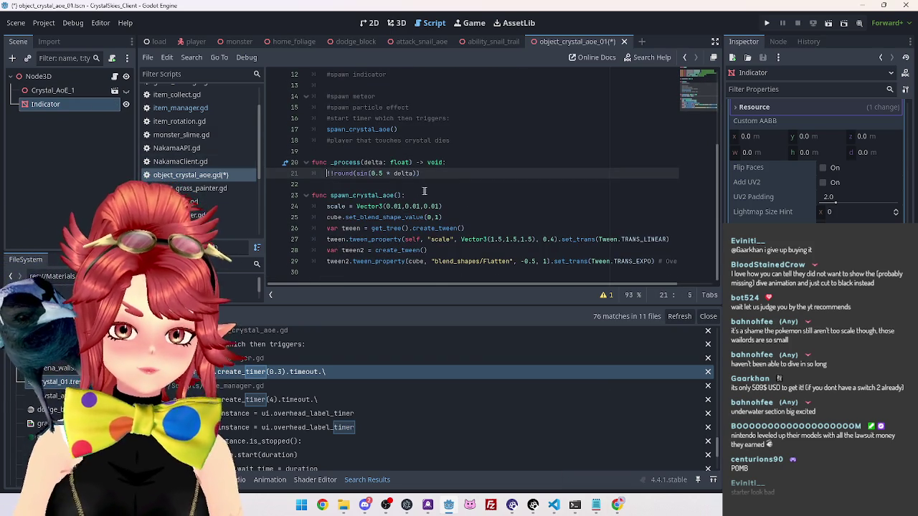
pyautogui.scroll(2, 473, 200)
pyautogui.write('In')
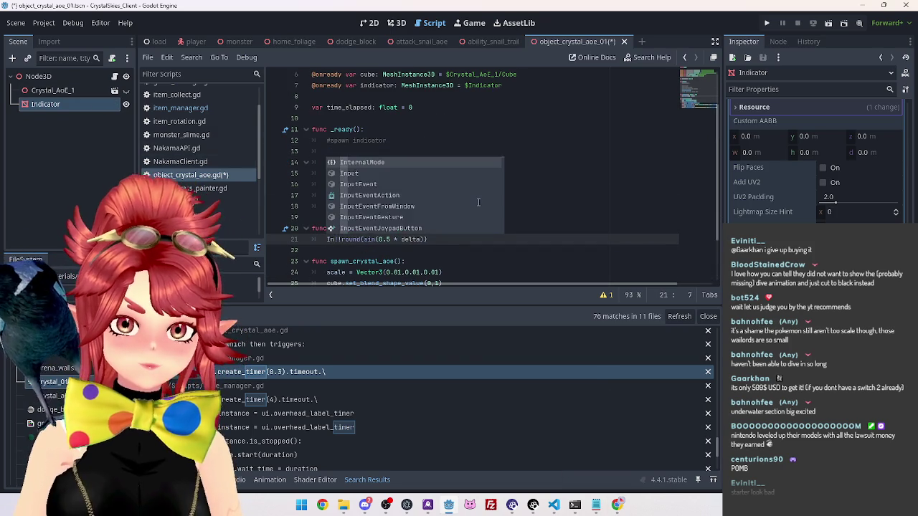
pyautogui.press('BackSpace')
pyautogui.press('BackSpace')
pyautogui.write('indicat')
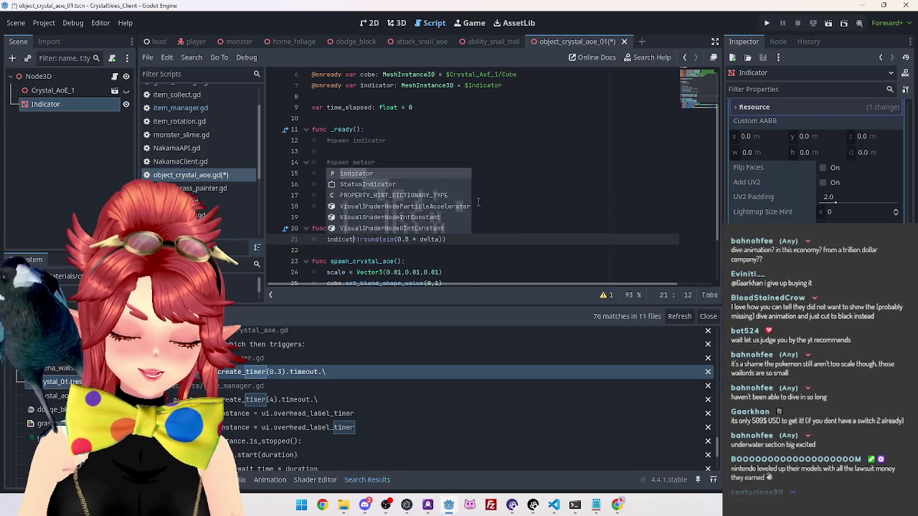
pyautogui.press('Return')
pyautogui.write('.')
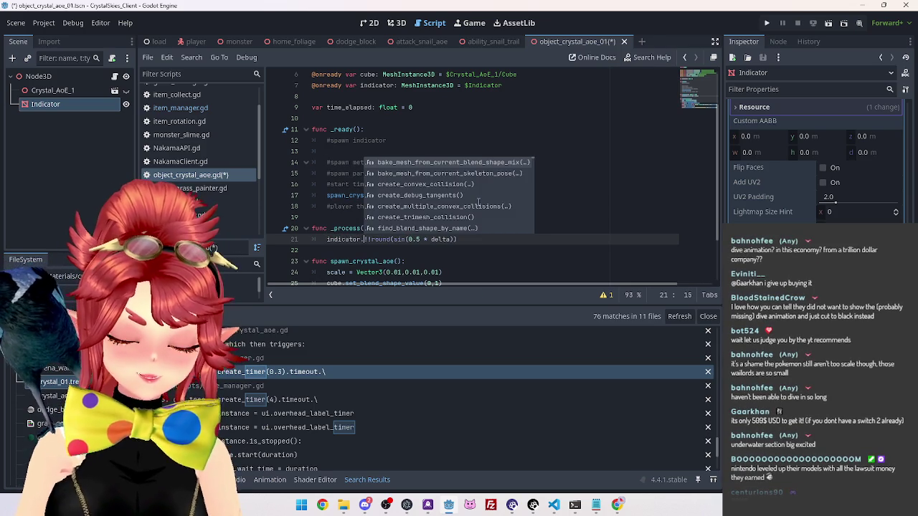
pyautogui.write('visi')
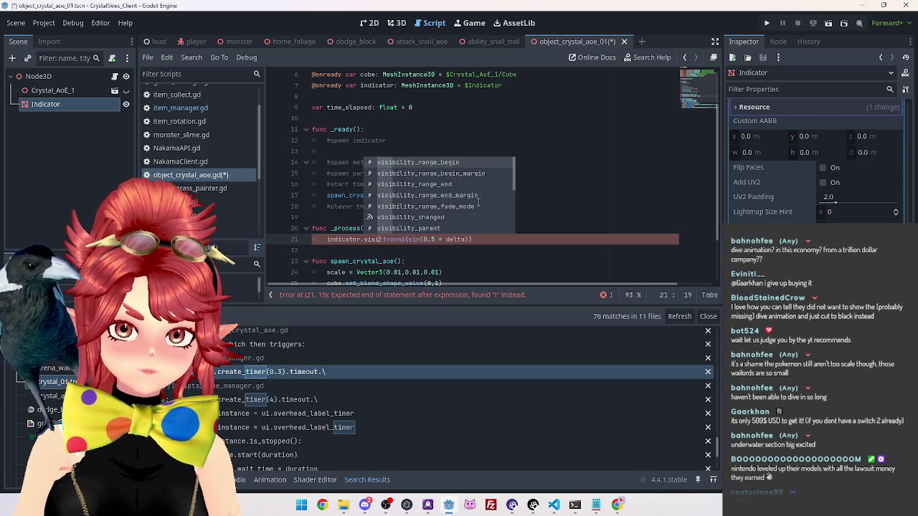
pyautogui.write('ble')
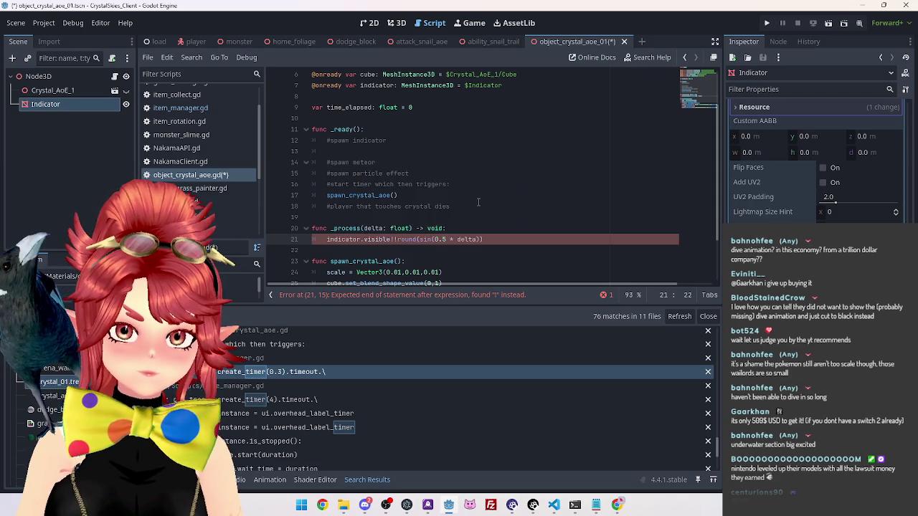
pyautogui.write(' = !')
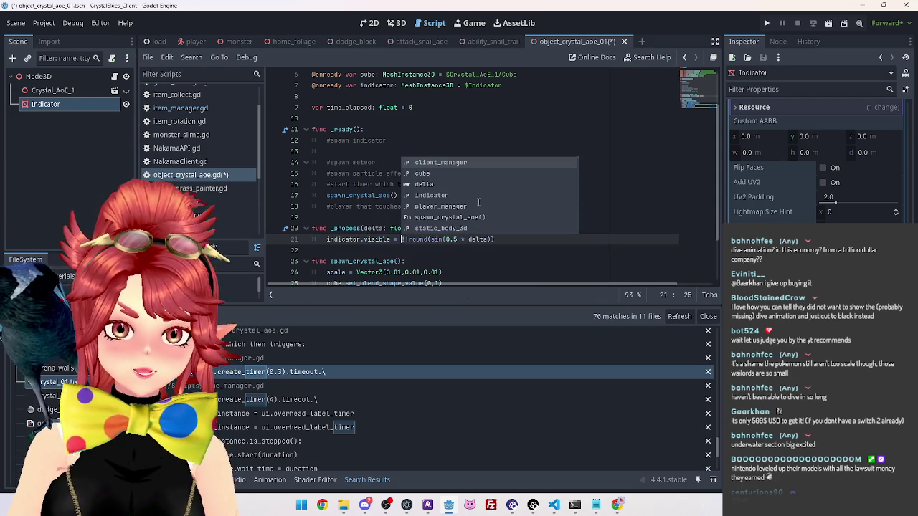
# Step: Check the finished indicator.visible line and save the crystal AoE script
pyautogui.click(502, 241)
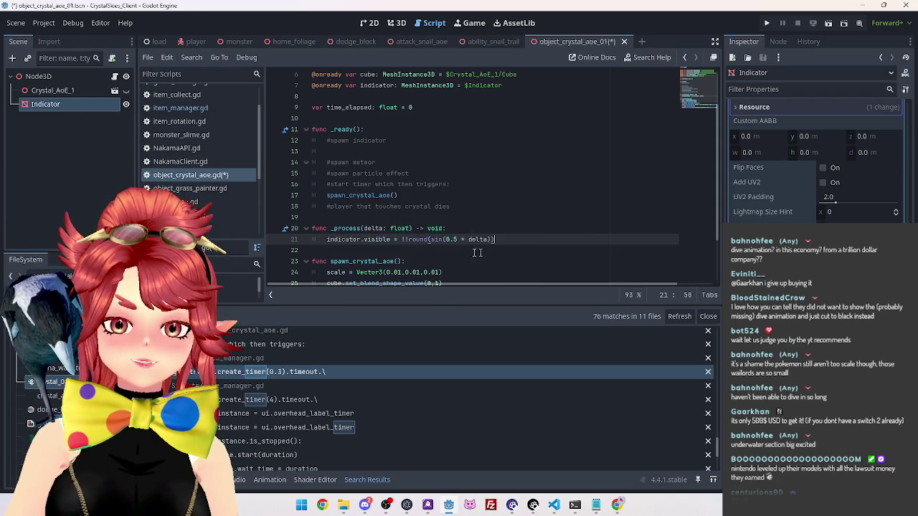
pyautogui.moveTo(403, 240); pyautogui.dragTo(522, 240)
pyautogui.click(413, 252)
pyautogui.moveTo(401, 240); pyautogui.dragTo(431, 240)
pyautogui.click(415, 249)
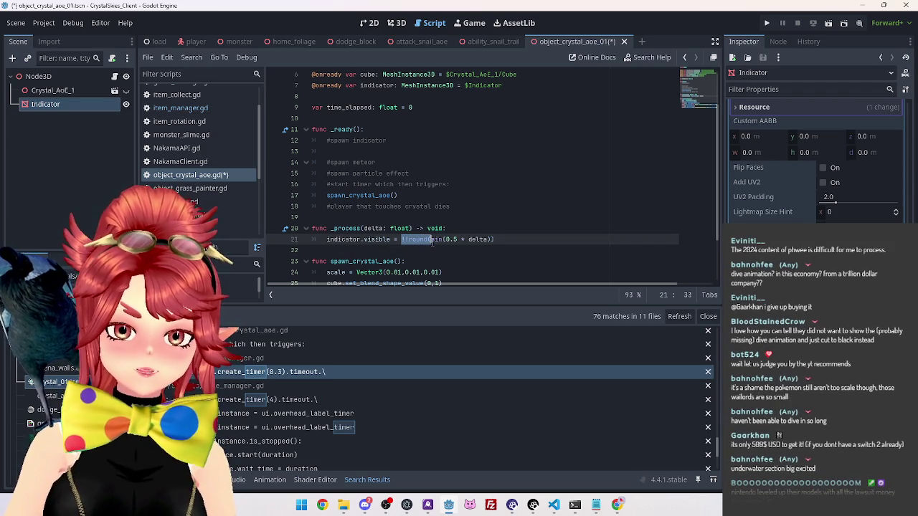
pyautogui.click(423, 241)
pyautogui.click(406, 240)
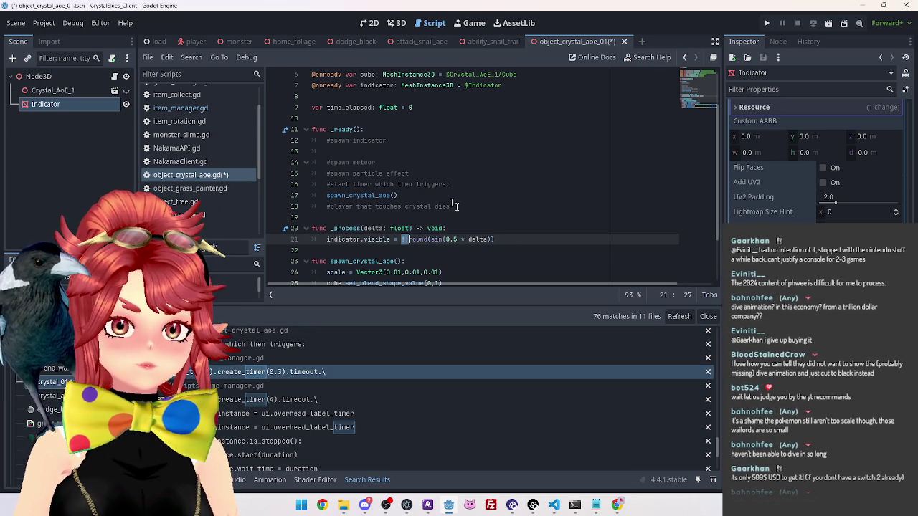
pyautogui.click(506, 206)
pyautogui.hotkey('ctrl', 's')
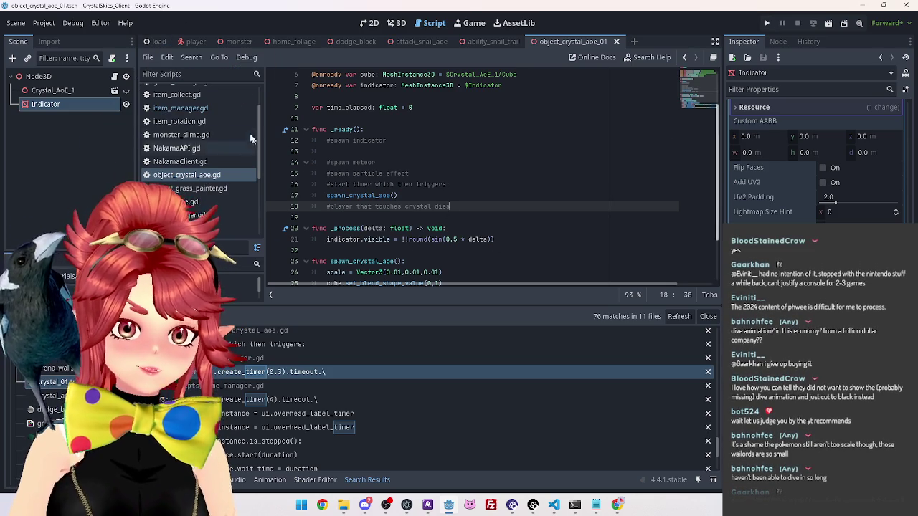
pyautogui.click(402, 239)
pyautogui.write('!')
pyautogui.hotkey('shift', 'End')
pyautogui.press('End')
pyautogui.doubleClick(419, 239)
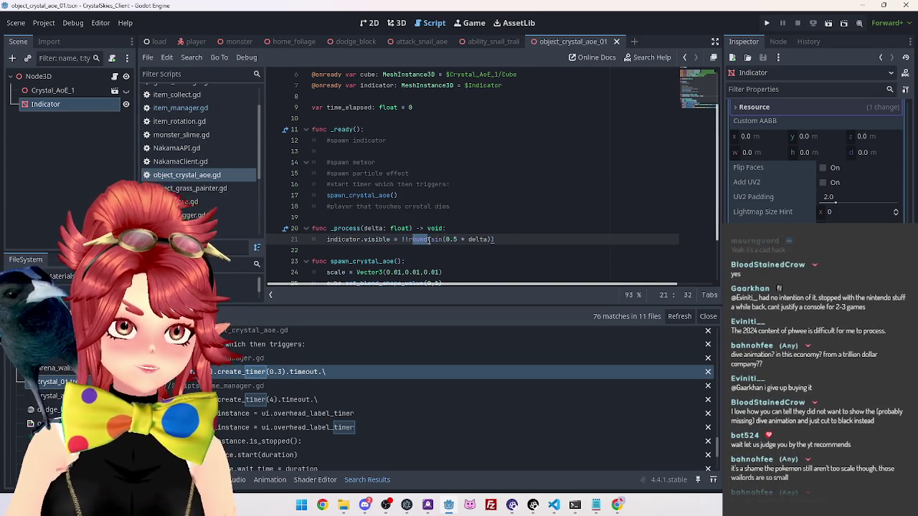
pyautogui.press('Left')
pyautogui.press('BackSpace')
pyautogui.click(504, 239)
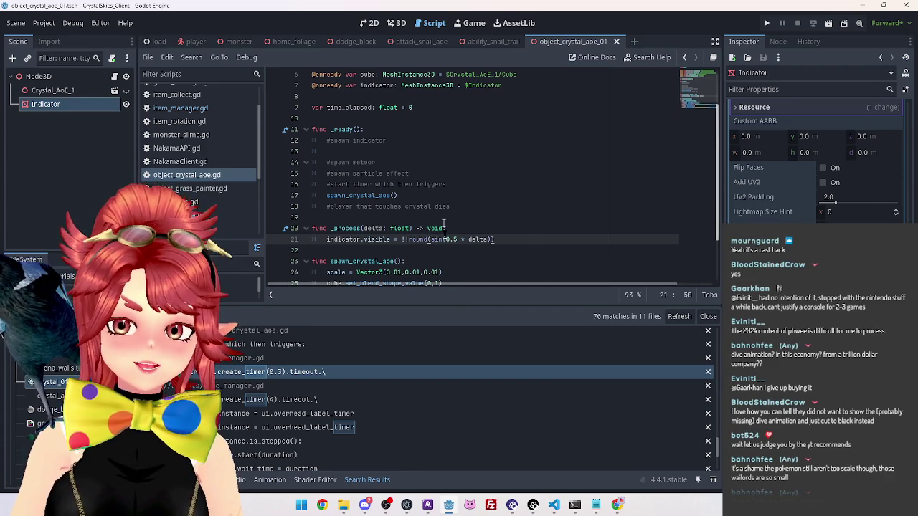
pyautogui.click(326, 239)
pyautogui.hotkey('ctrl', 'k')
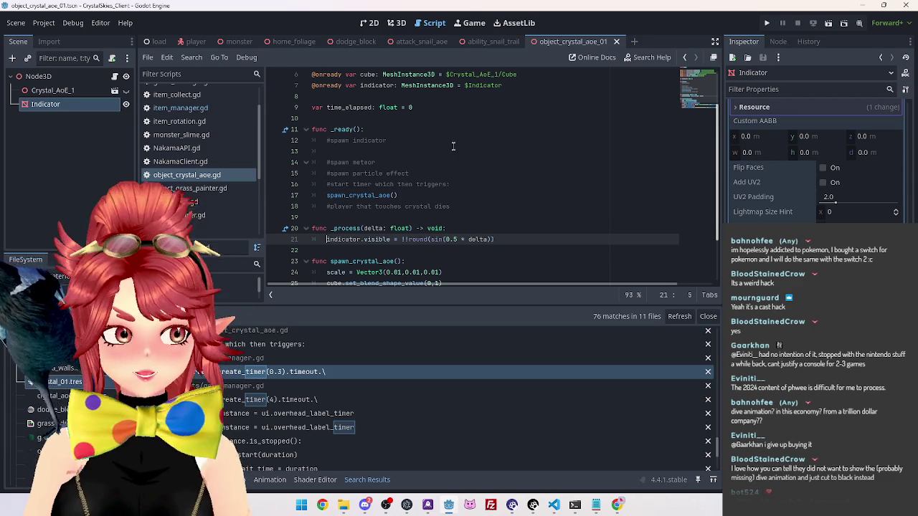
pyautogui.scroll(2, 380, 129)
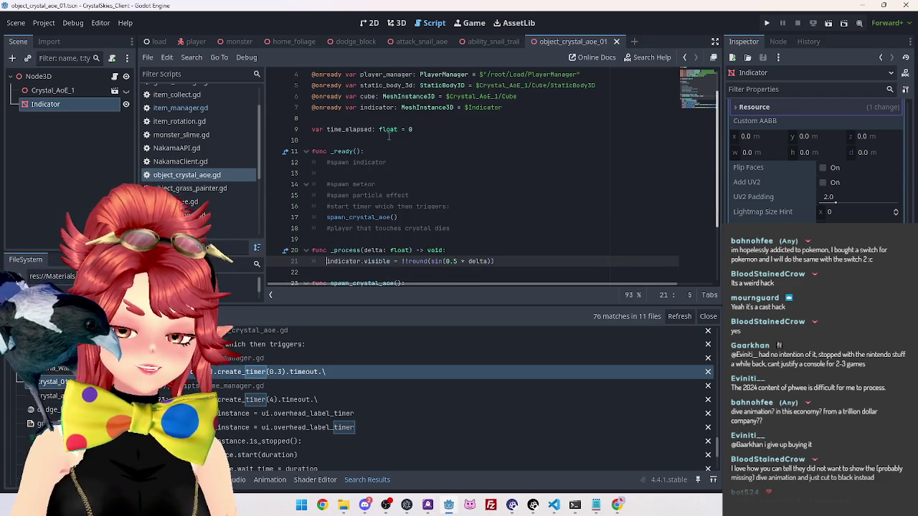
# Step: Add 'var indicator_display: bool = false' on a new line below time_elapsed
pyautogui.scroll(-2, 388, 136)
pyautogui.scroll(2, 388, 136)
pyautogui.click(452, 131)
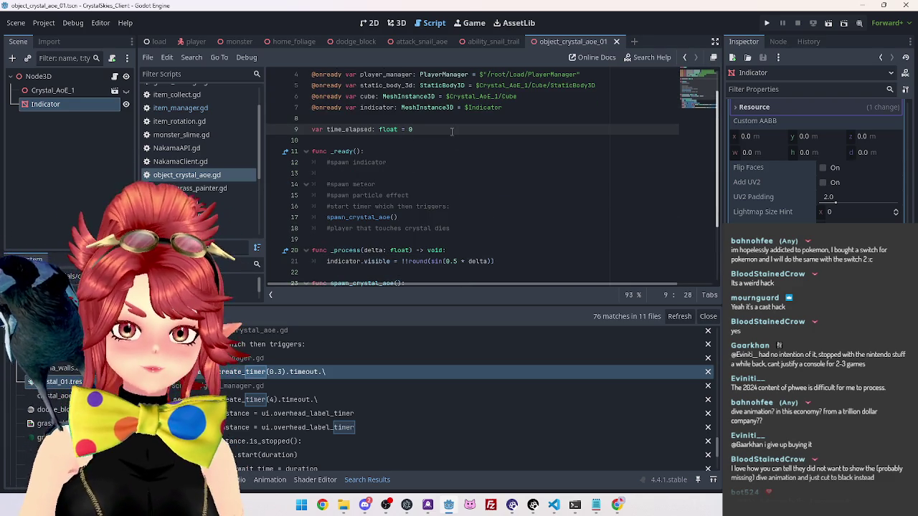
pyautogui.press('Return')
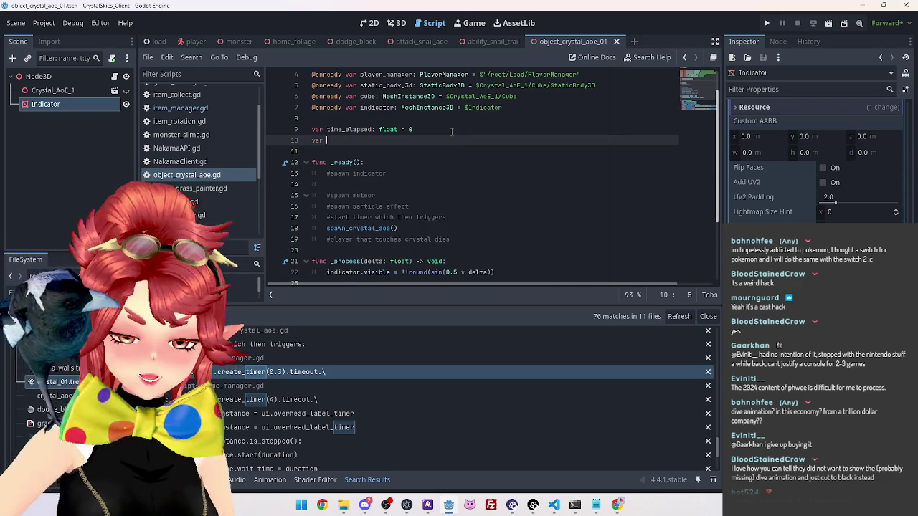
pyautogui.write('ind')
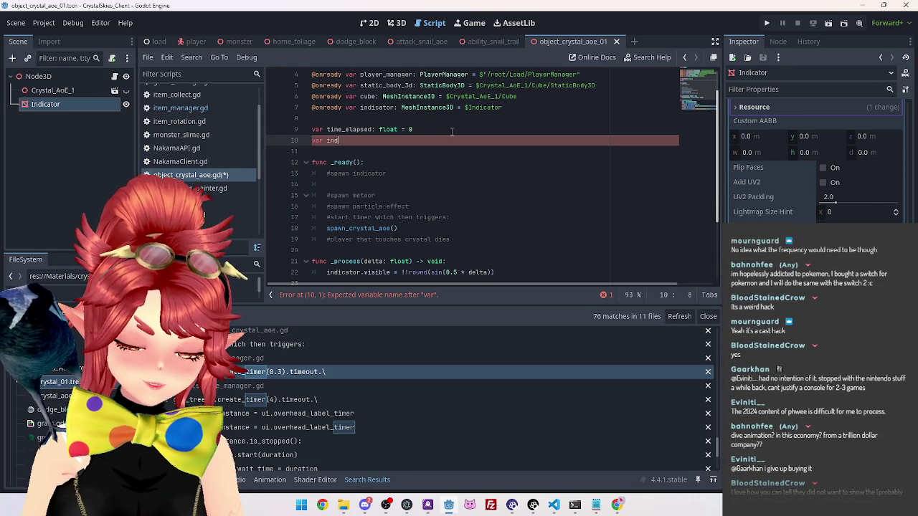
pyautogui.write('icator_')
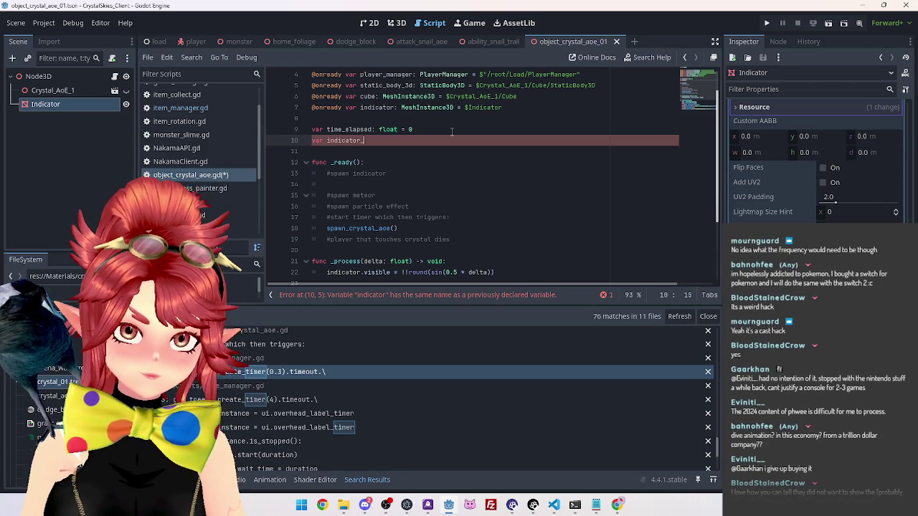
pyautogui.write('display: ')
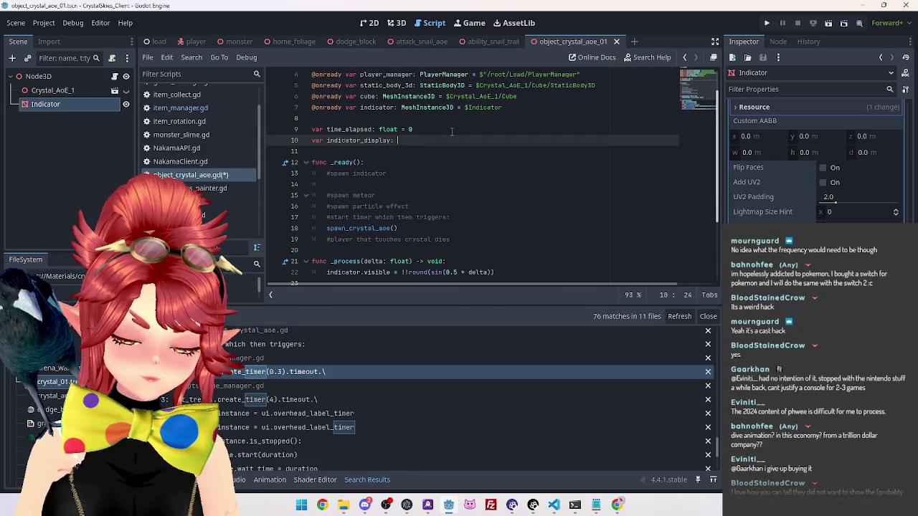
pyautogui.write('bool')
pyautogui.press('Escape')
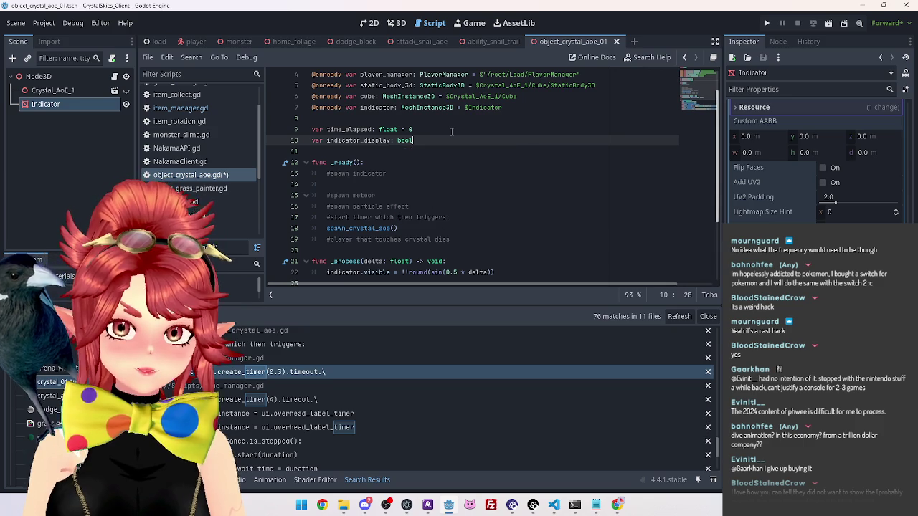
pyautogui.write('false')
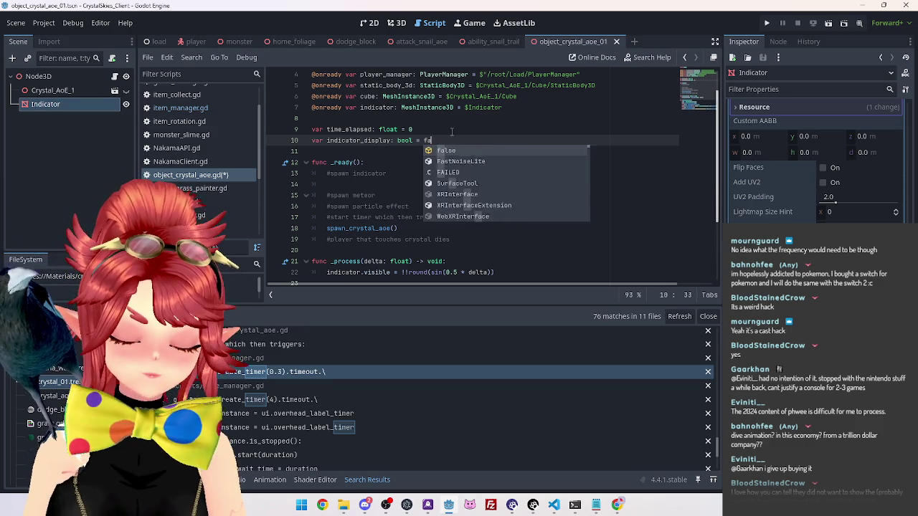
pyautogui.scroll(-1, 414, 146)
pyautogui.press('Up')
pyautogui.scroll(-1, 423, 149)
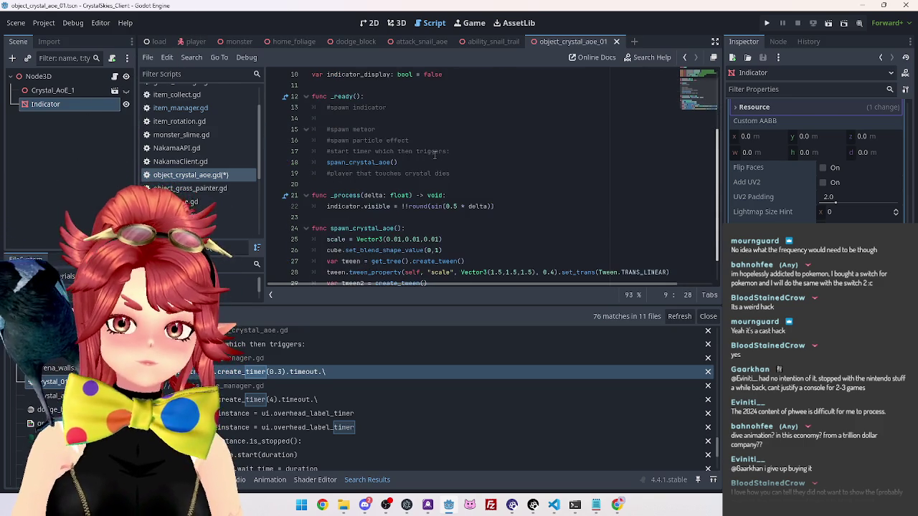
# Step: Open a line above the blink line and put indicator_display into _ready
pyautogui.scroll(2, 425, 206)
pyautogui.scroll(-2, 381, 177)
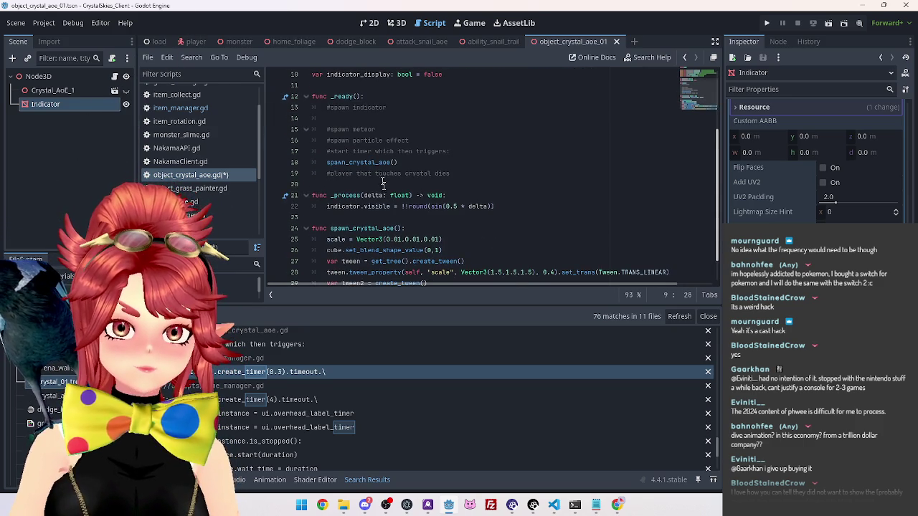
pyautogui.click(328, 205)
pyautogui.press('Return')
pyautogui.press('Up')
pyautogui.scroll(2, 423, 161)
pyautogui.scroll(-1, 467, 176)
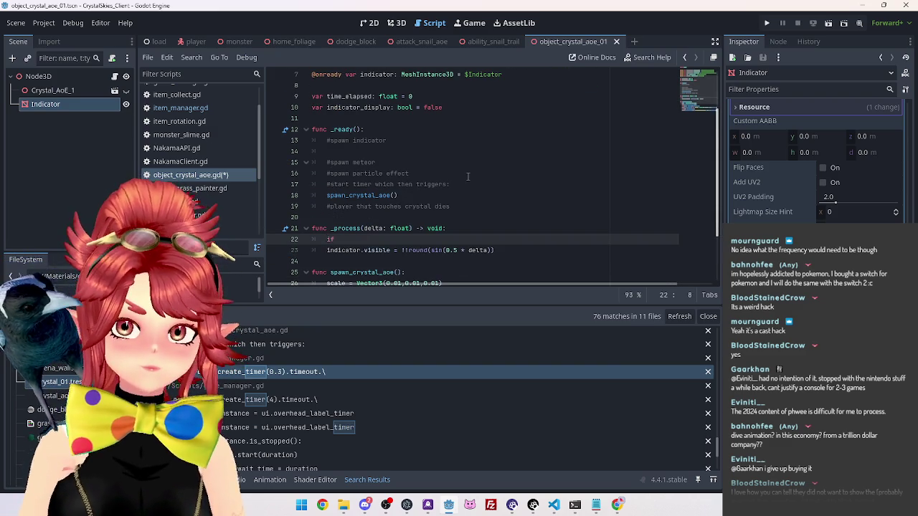
pyautogui.click(335, 107)
pyautogui.doubleClick(361, 107)
pyautogui.hotkey('ctrl', 'c')
pyautogui.click(366, 152)
pyautogui.hotkey('ctrl', 'v')
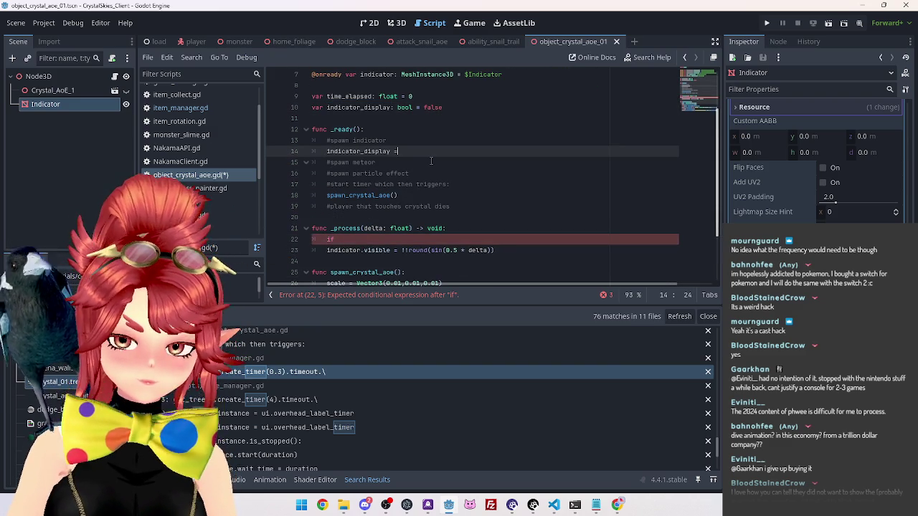
# Step: Wrap the blink line in 'if indicator_display == true:', indenting it beneath
pyautogui.click(352, 241)
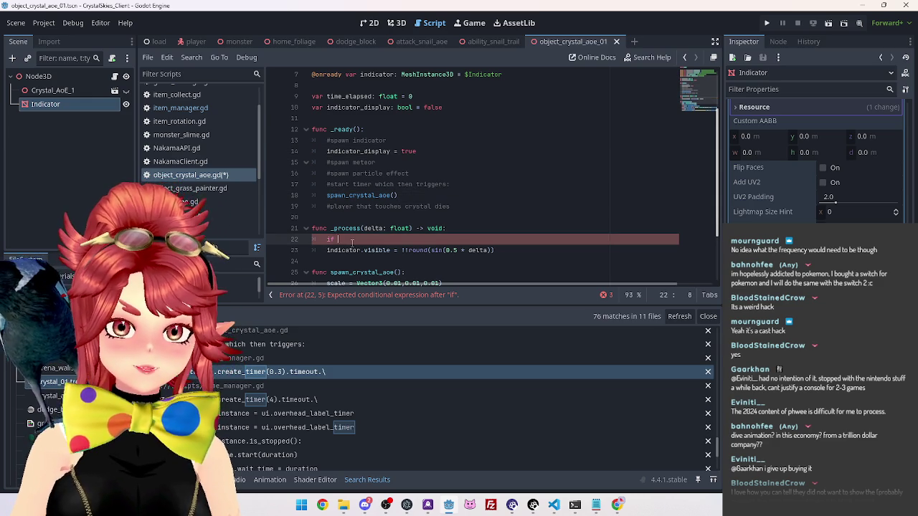
pyautogui.write('indi')
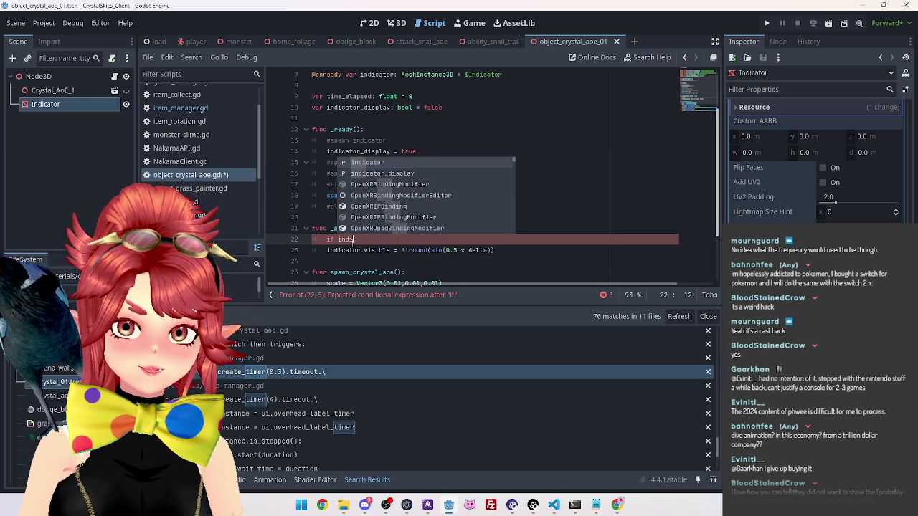
pyautogui.press('Down')
pyautogui.press('Return')
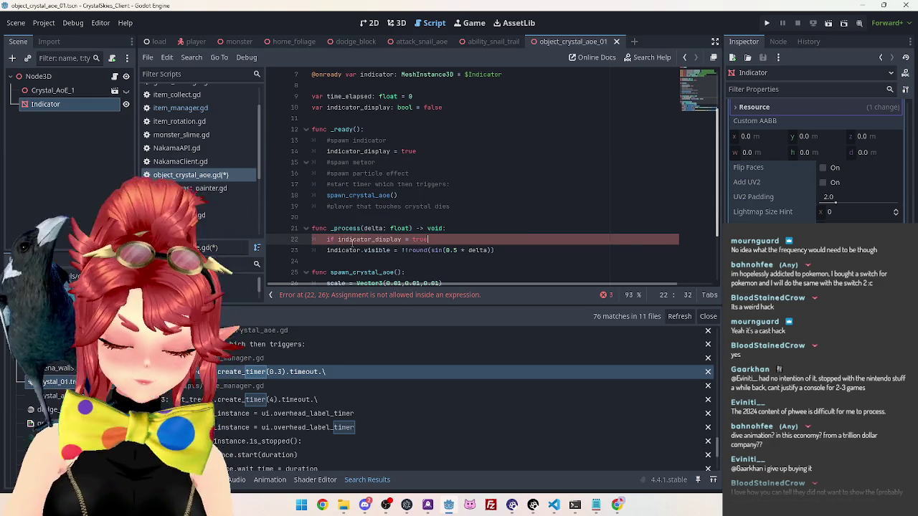
pyautogui.click(327, 251)
pyautogui.press('Tab')
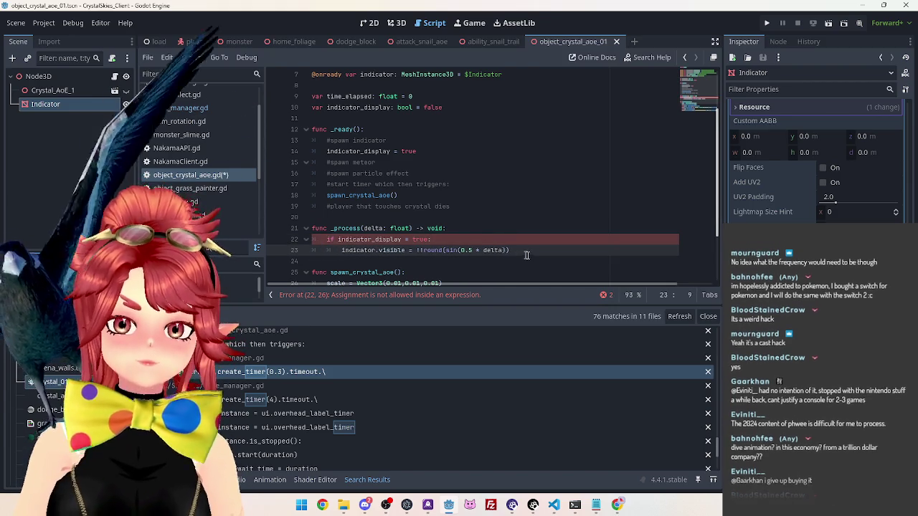
pyautogui.click(534, 253)
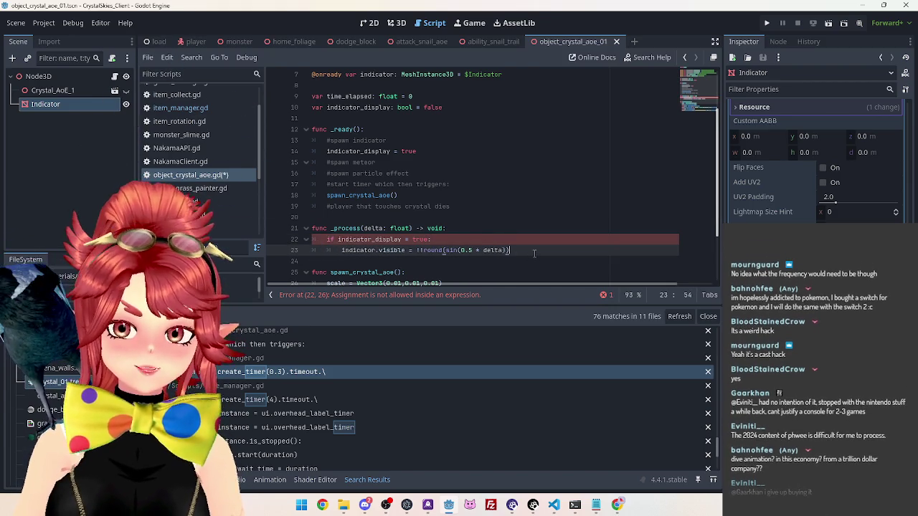
pyautogui.click(406, 240)
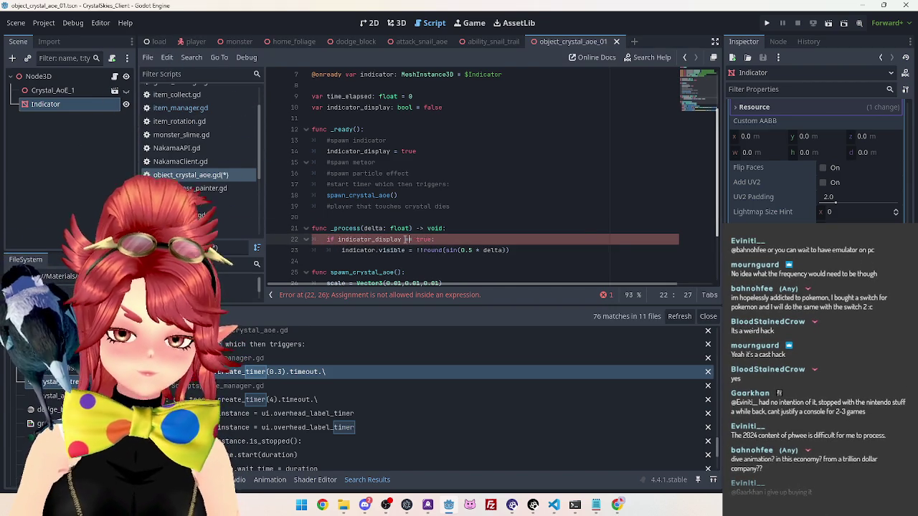
pyautogui.write('=')
pyautogui.click(513, 250)
# Step: Add a blank line in _ready and select the two timer lines in item_manager.gd
pyautogui.scroll(-1, 390, 140)
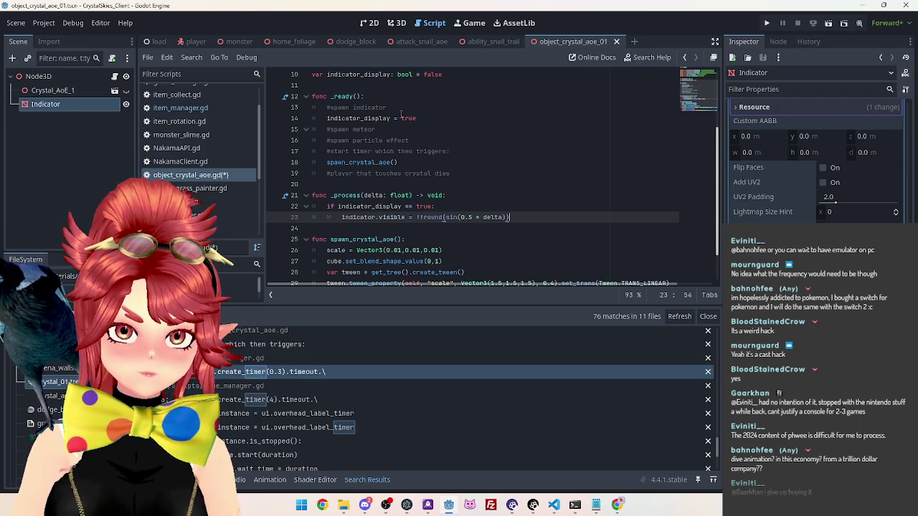
pyautogui.click(431, 119)
pyautogui.press('Return')
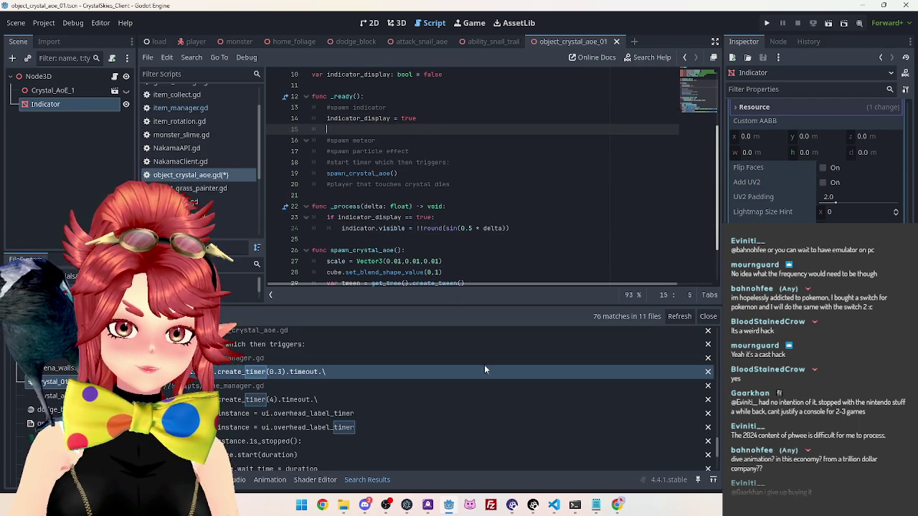
pyautogui.click(302, 376)
pyautogui.moveTo(516, 152)
pyautogui.mouseDown()
pyautogui.moveTo(311, 141)
pyautogui.moveTo(357, 143)
pyautogui.mouseUp()
pyautogui.hotkey('ctrl', 'c')
# Step: Paste the 0.3-second timer lines into _ready, connecting them to disable_indicator
pyautogui.click(180, 176)
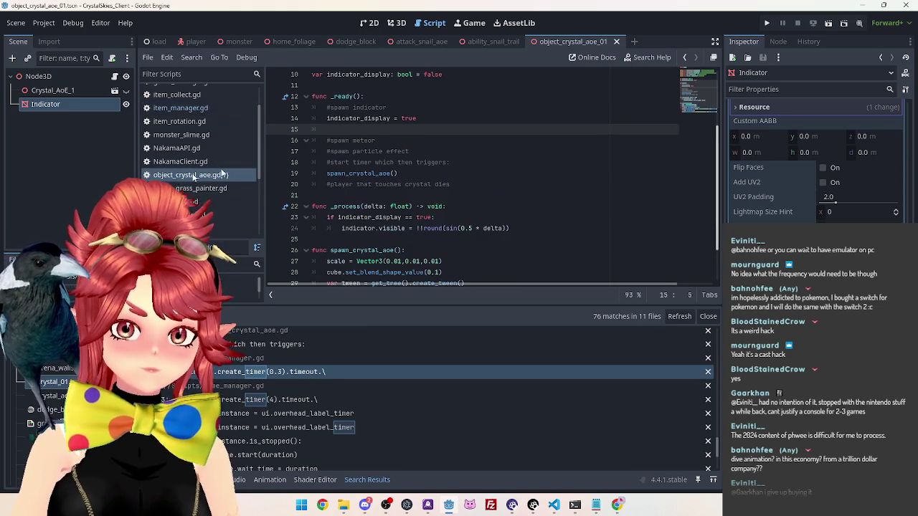
pyautogui.hotkey('ctrl', 'v')
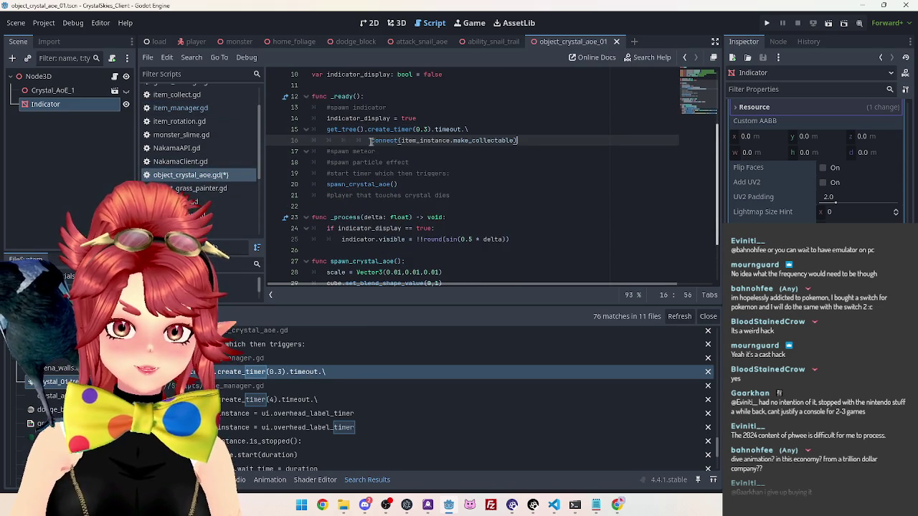
pyautogui.click(372, 141)
pyautogui.press('BackSpace')
pyautogui.press('BackSpace')
pyautogui.scroll(-2, 388, 190)
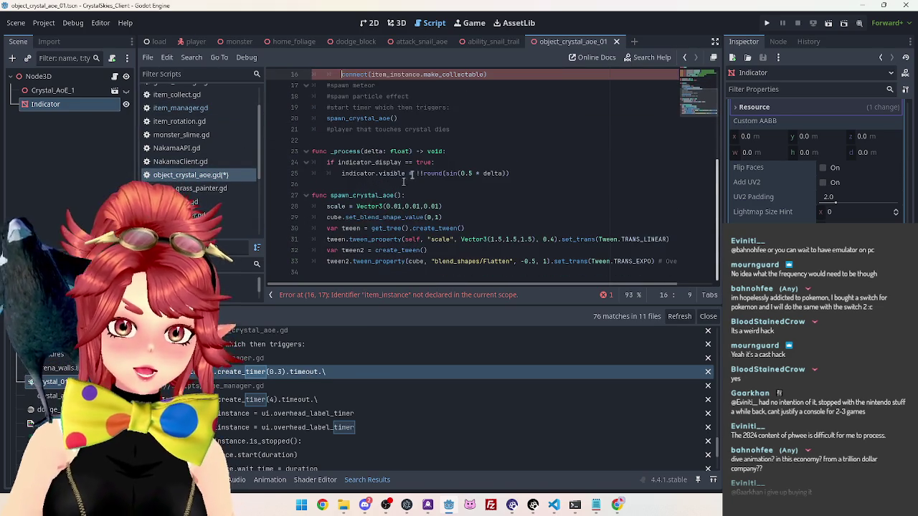
pyautogui.scroll(2, 388, 190)
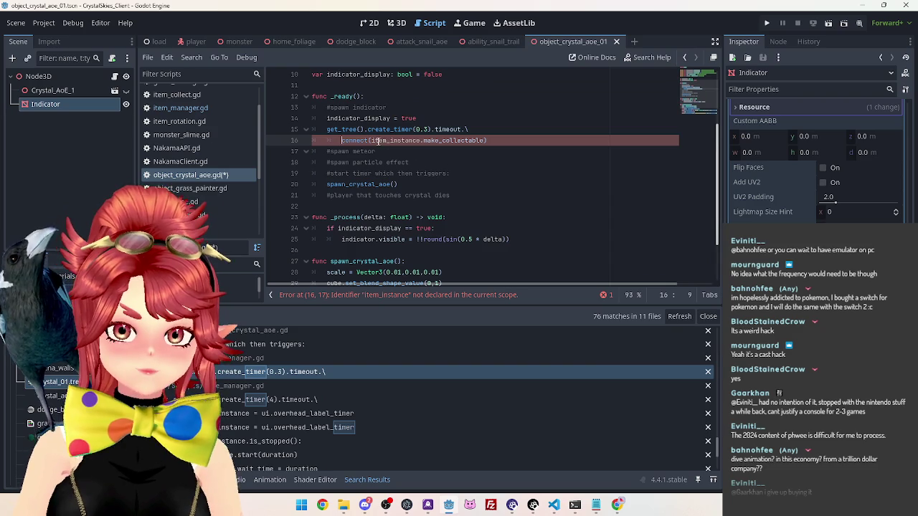
pyautogui.moveTo(371, 141); pyautogui.dragTo(485, 141)
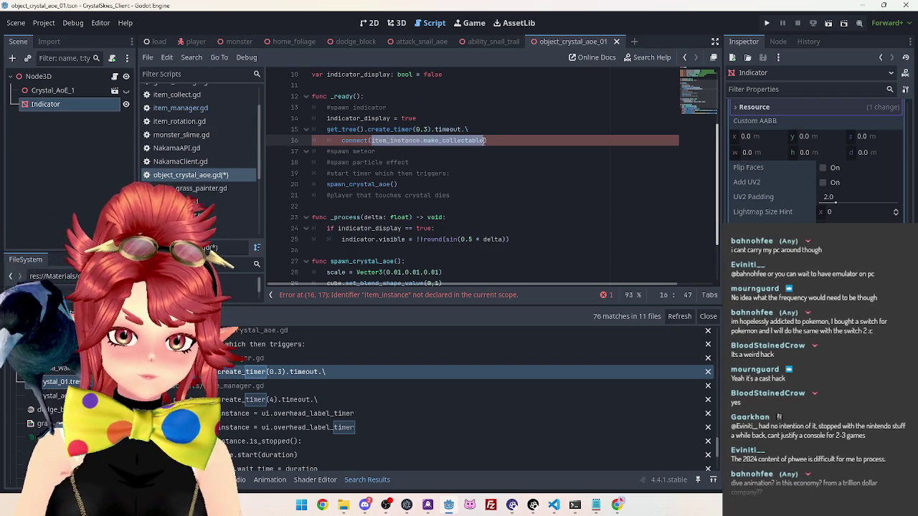
pyautogui.write('disable_indicat')
pyautogui.click(441, 195)
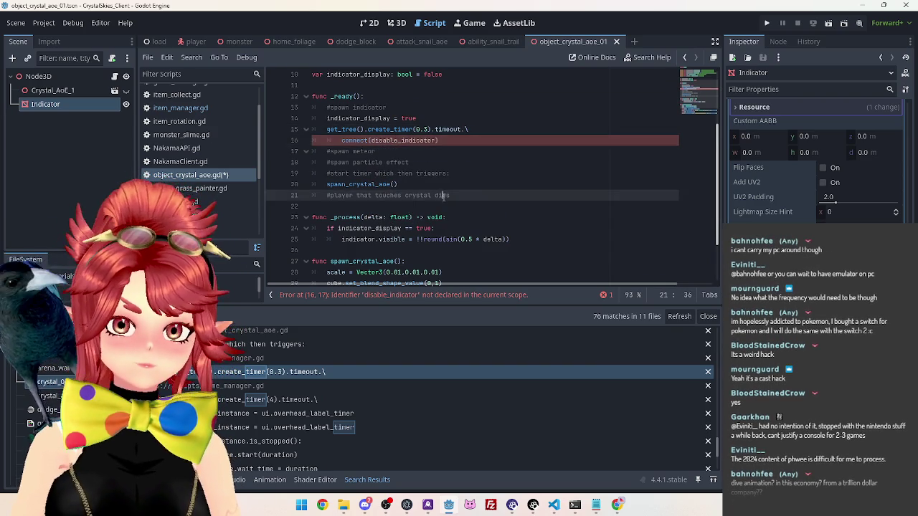
# Step: Declare 'func disable_indicator():' below _process
pyautogui.scroll(-2, 387, 215)
pyautogui.click(358, 185)
pyautogui.press('Return')
pyautogui.press('Return')
pyautogui.press('Return')
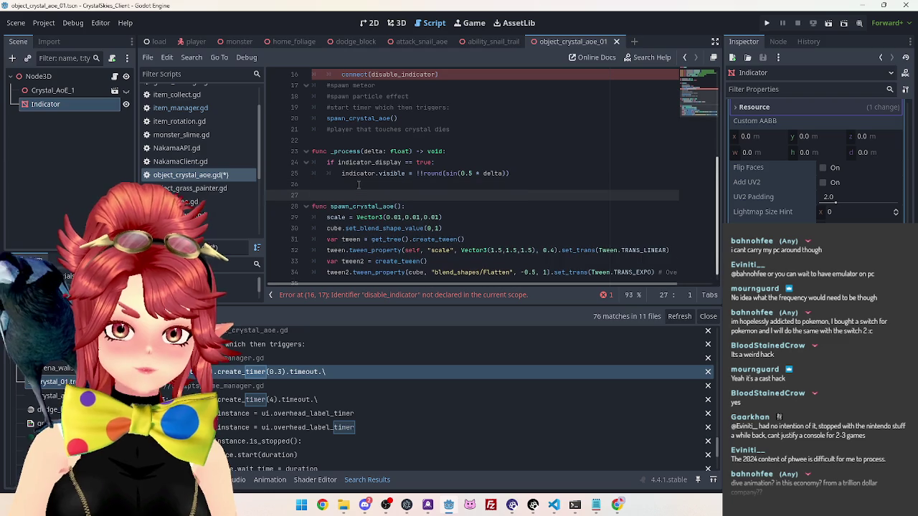
pyautogui.press('Up')
pyautogui.press('Up')
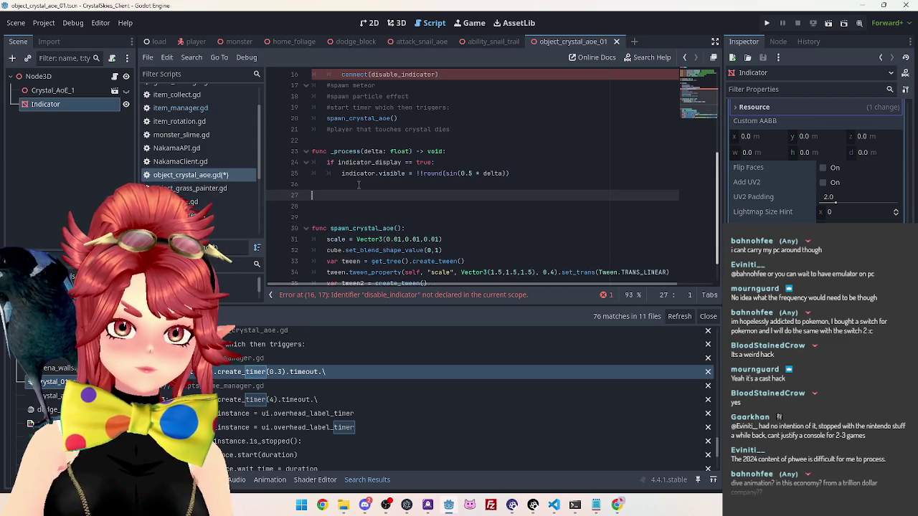
pyautogui.write('disable_indicator:')
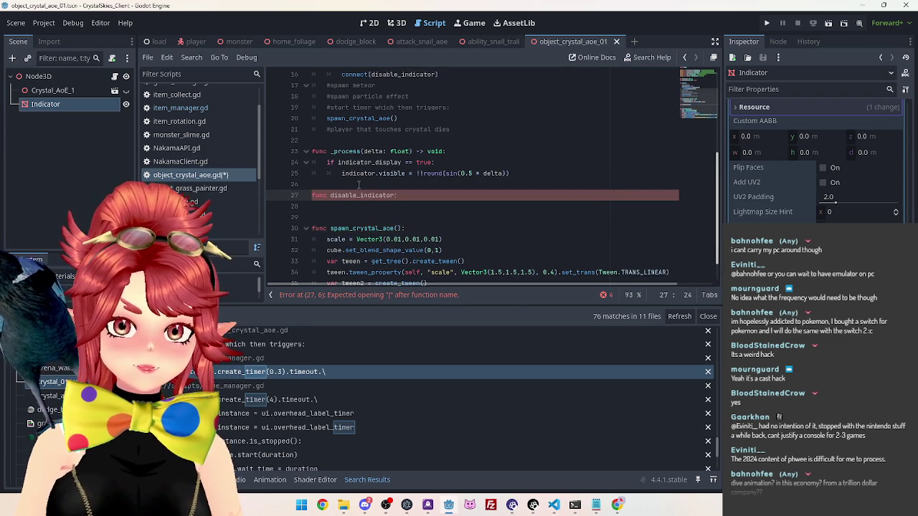
pyautogui.write(':')
pyautogui.press('Return')
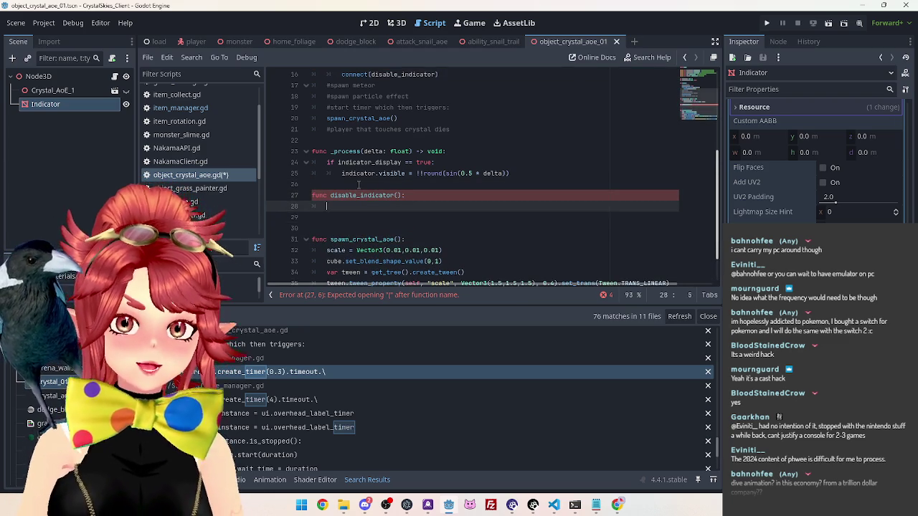
# Step: Give disable_indicator the body 'indicator_display = false', adapted from the if condition
pyautogui.click(347, 162)
pyautogui.moveTo(381, 159); pyautogui.dragTo(434, 162)
pyautogui.hotkey('ctrl', 'c')
pyautogui.click(381, 208)
pyautogui.hotkey('ctrl', 'v')
pyautogui.click(396, 207)
pyautogui.press('BackSpace')
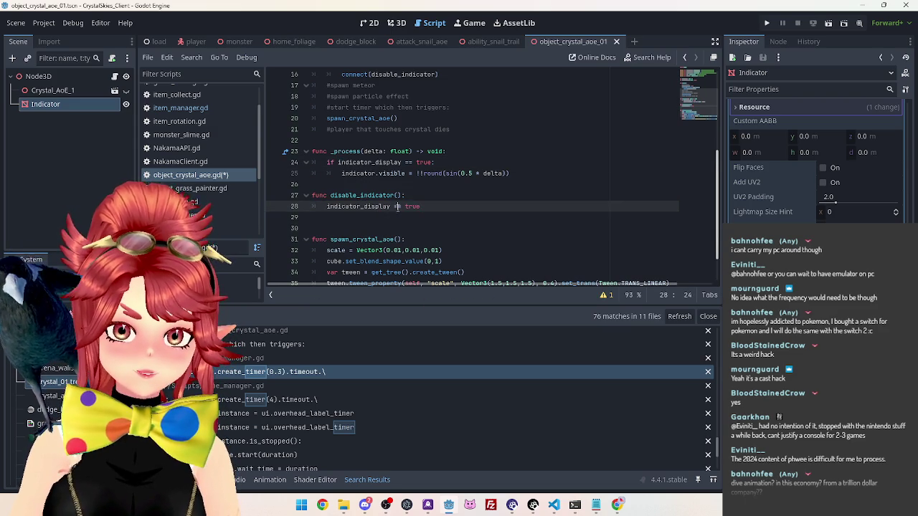
pyautogui.click(423, 207)
pyautogui.write('false')
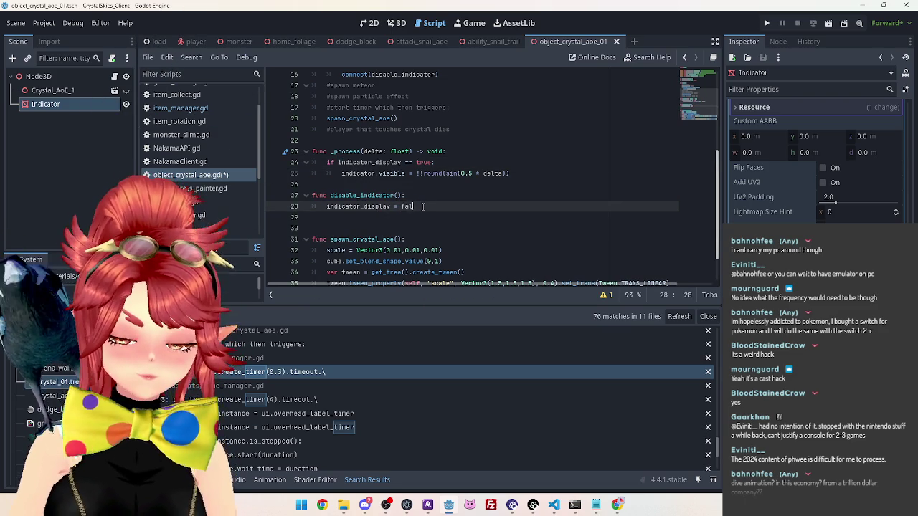
pyautogui.click(398, 185)
pyautogui.scroll(1, 398, 200)
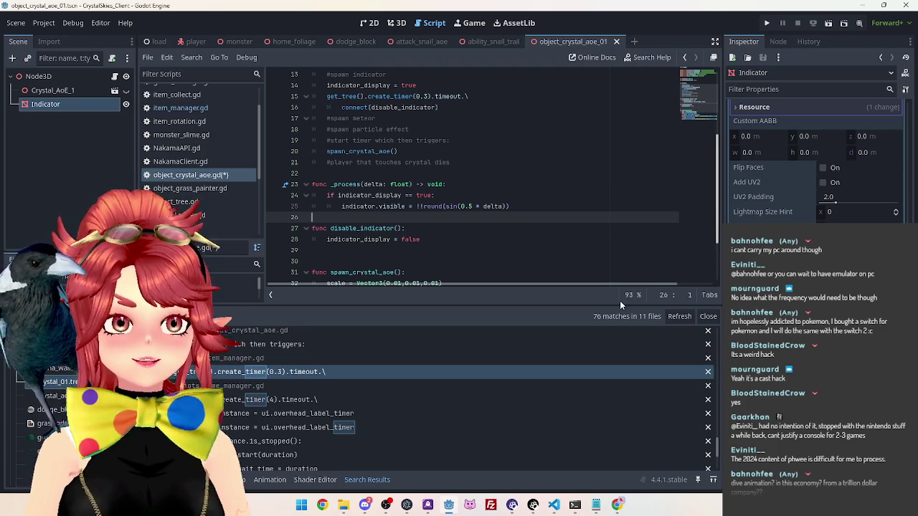
pyautogui.doubleClick(466, 207)
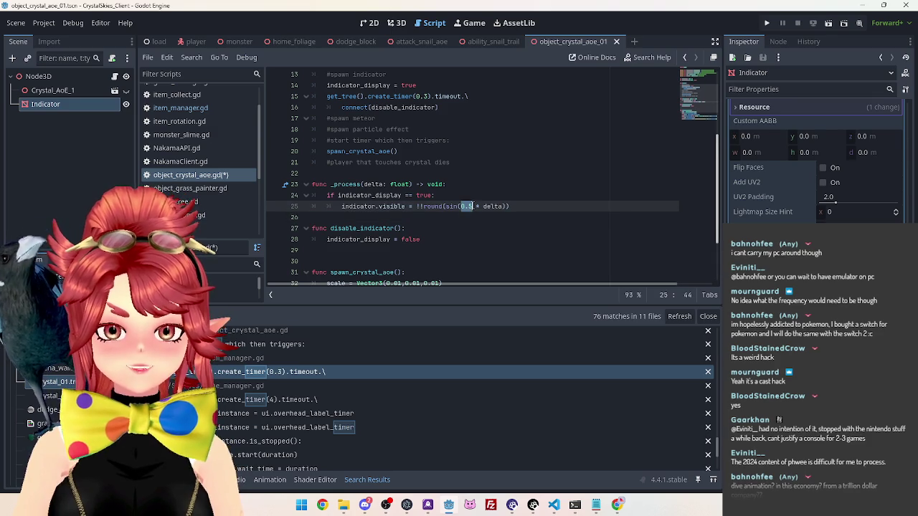
pyautogui.click(460, 208)
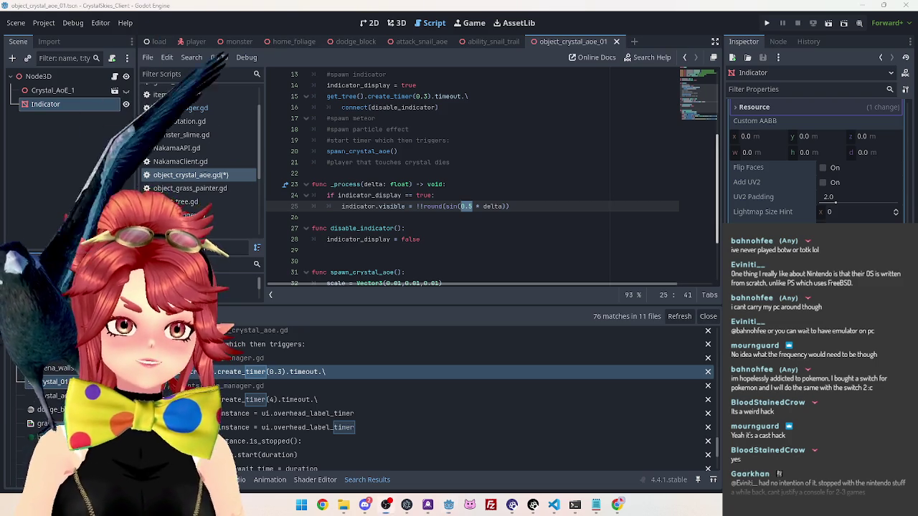
pyautogui.click(563, 228)
pyautogui.click(524, 206)
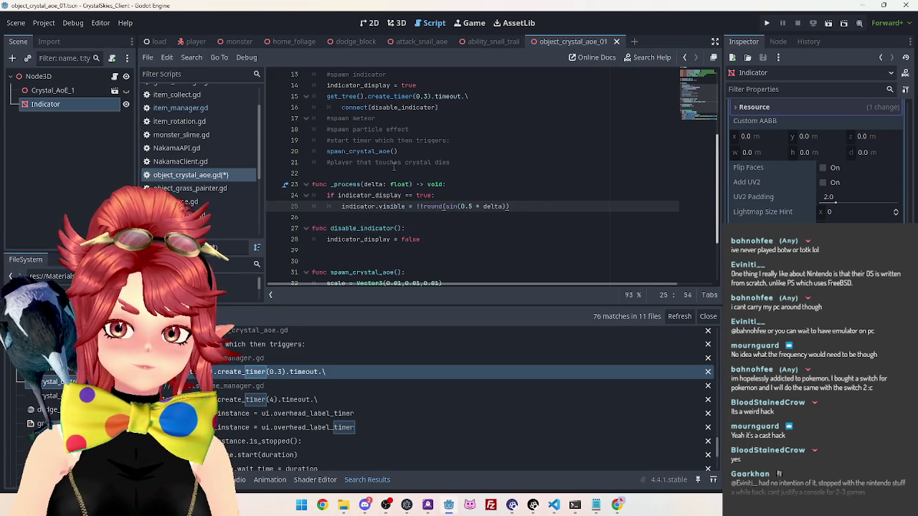
pyautogui.scroll(-1, 394, 167)
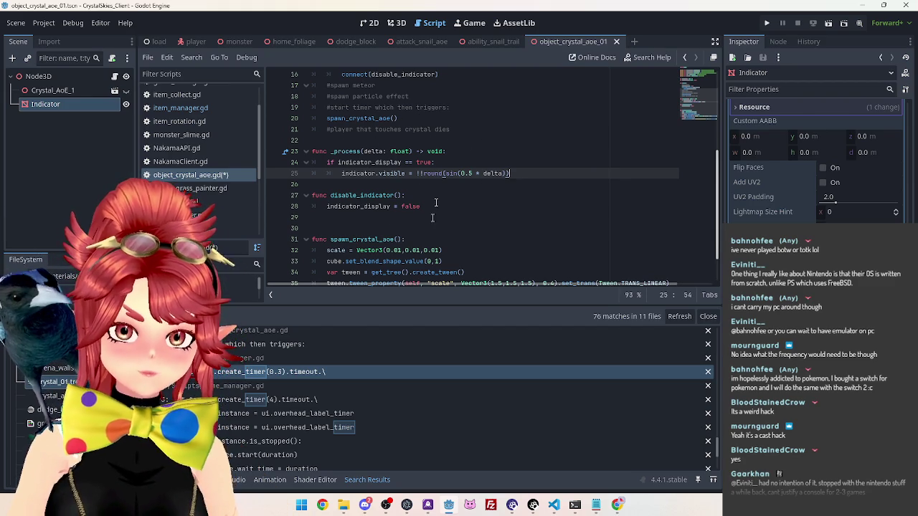
# Step: Duplicate the timer and connect lines in _ready for a second timer
pyautogui.click(387, 217)
pyautogui.click(430, 206)
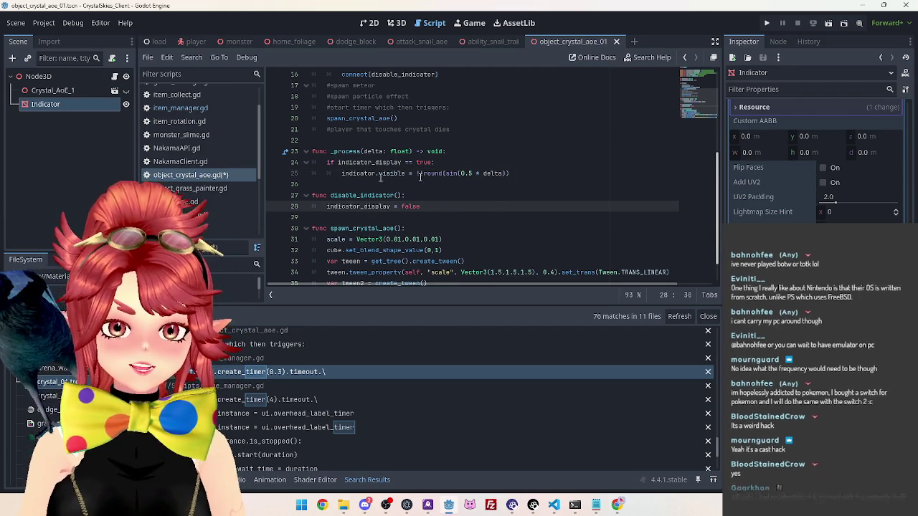
pyautogui.scroll(2, 323, 129)
pyautogui.moveTo(320, 128); pyautogui.dragTo(449, 140)
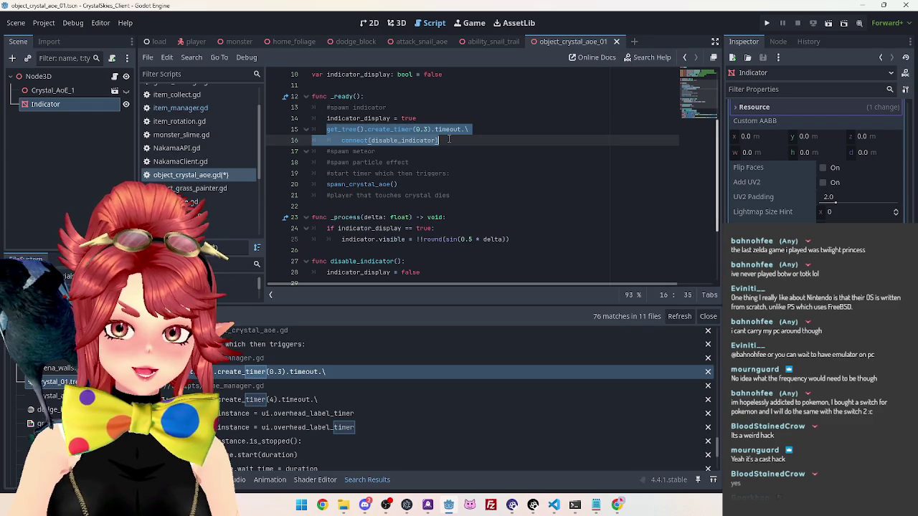
pyautogui.scroll(-3, 400, 188)
pyautogui.scroll(2, 409, 238)
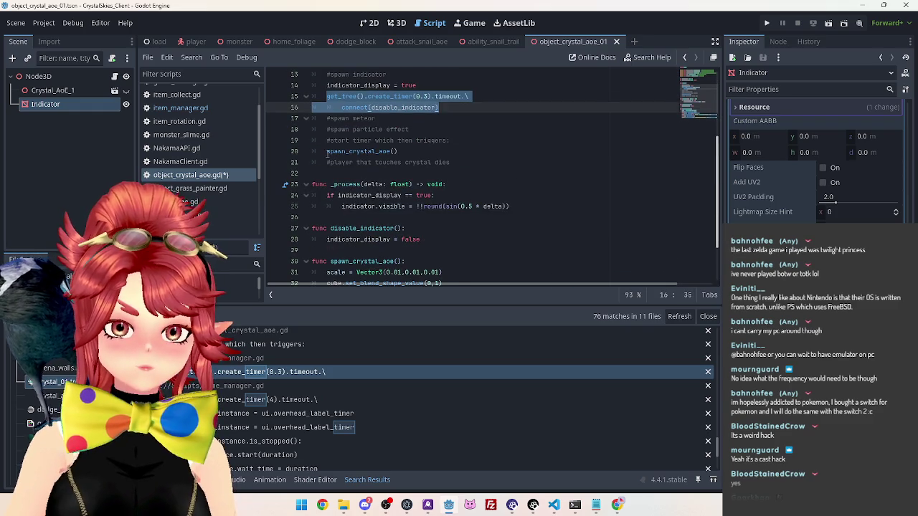
pyautogui.click(328, 151)
pyautogui.press('Down')
pyautogui.click(329, 151)
pyautogui.hotkey('ctrl', 'v')
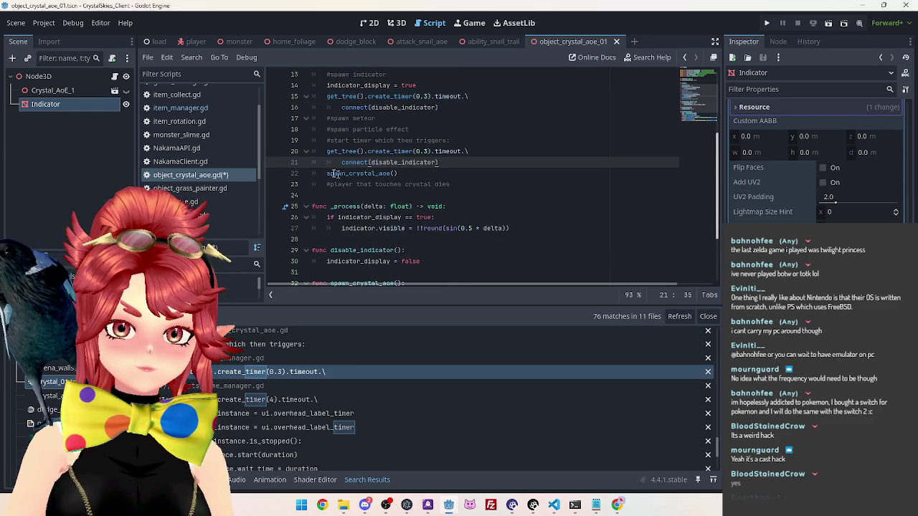
# Step: Connect the second timer to spawn_crystal_aoe and delete the direct spawn_crystal_aoe call
pyautogui.doubleClick(372, 172)
pyautogui.hotkey('ctrl', 'c')
pyautogui.doubleClick(387, 162)
pyautogui.hotkey('ctrl', 'v')
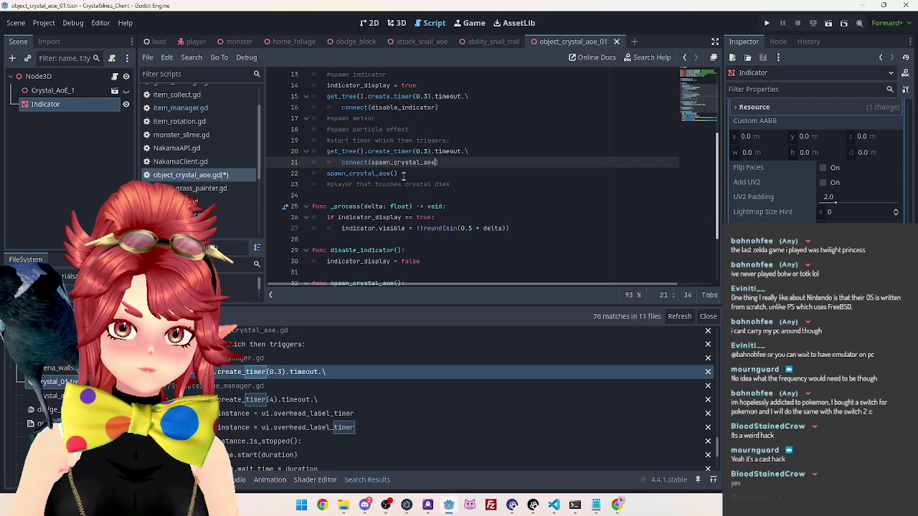
pyautogui.tripleClick(403, 176)
pyautogui.press('BackSpace')
pyautogui.press('BackSpace')
# Step: Change both timer delays from 0.3 to 2 seconds
pyautogui.scroll(1, 476, 176)
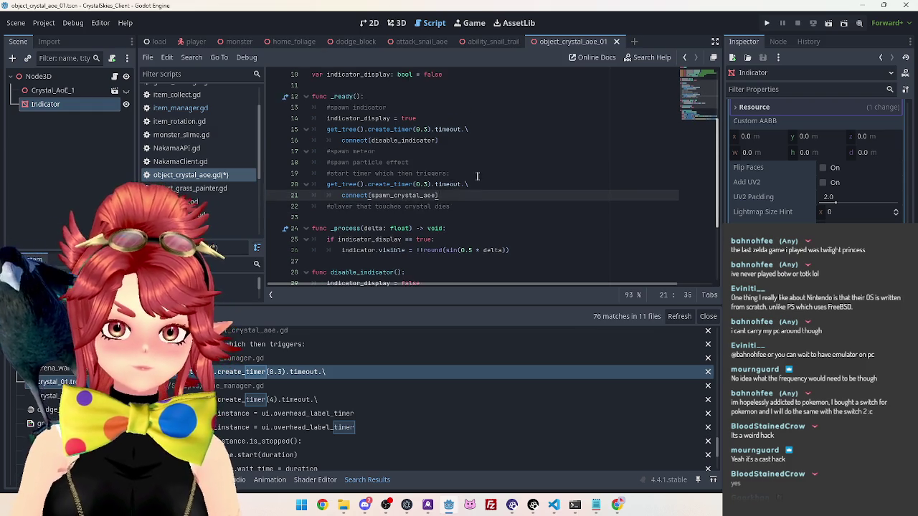
pyautogui.scroll(1, 476, 176)
pyautogui.doubleClick(421, 217)
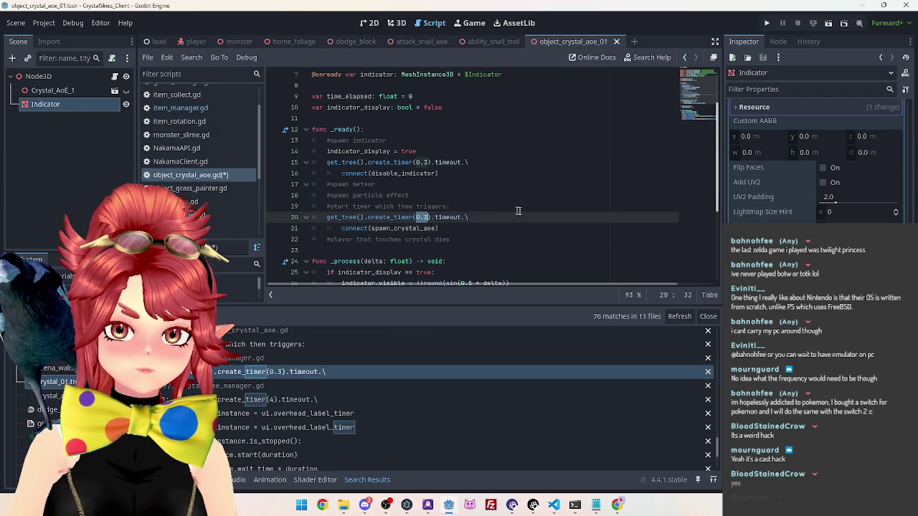
pyautogui.scroll(-3, 482, 208)
pyautogui.scroll(2, 482, 208)
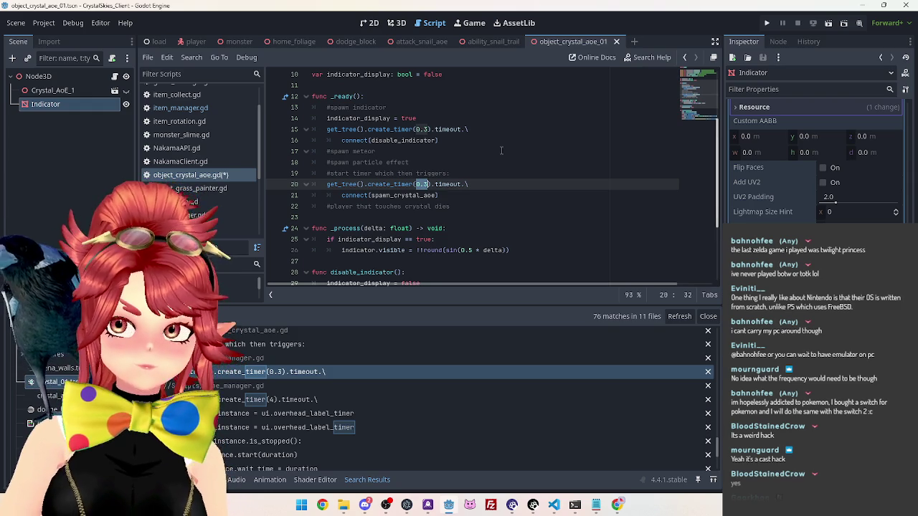
pyautogui.write('2')
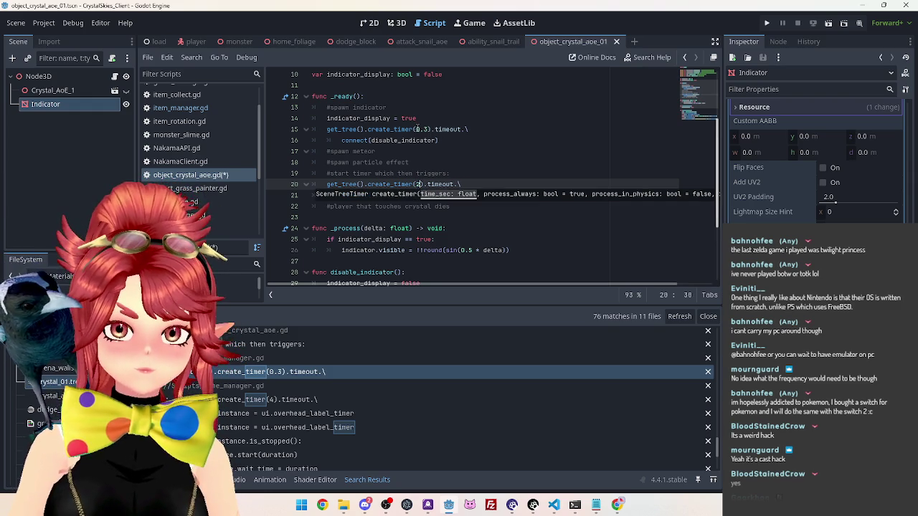
pyautogui.moveTo(416, 129); pyautogui.dragTo(428, 129)
pyautogui.write('2')
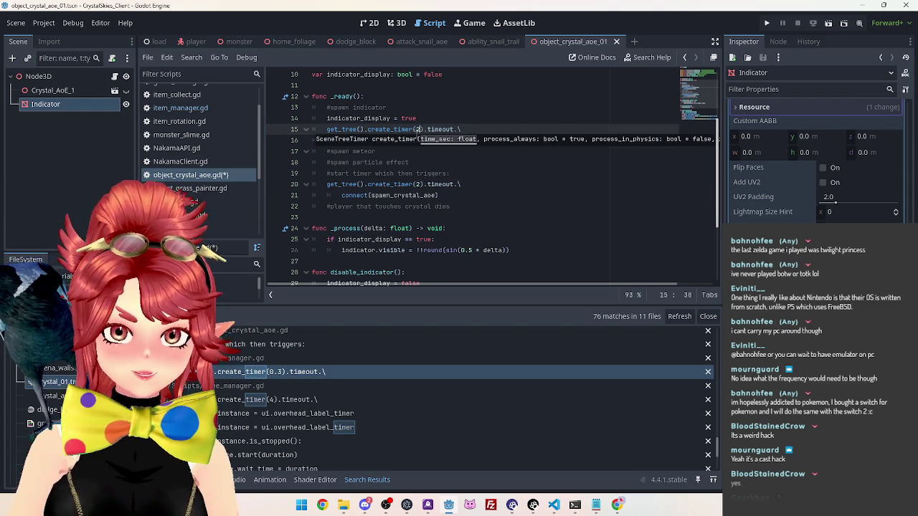
pyautogui.press('Up')
# Step: Lower the blink rate from 0.5 to 0.2 * delta
pyautogui.scroll(-1, 410, 149)
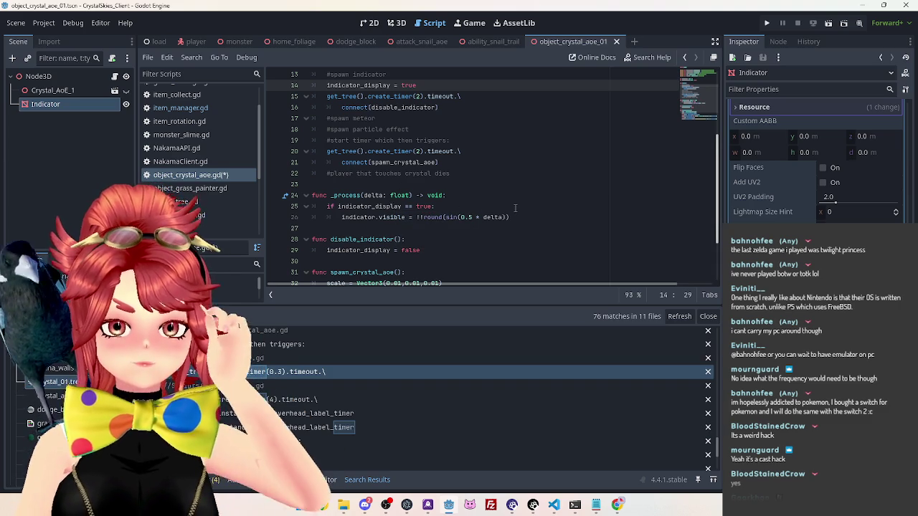
pyautogui.scroll(4, 451, 211)
pyautogui.scroll(-4, 458, 212)
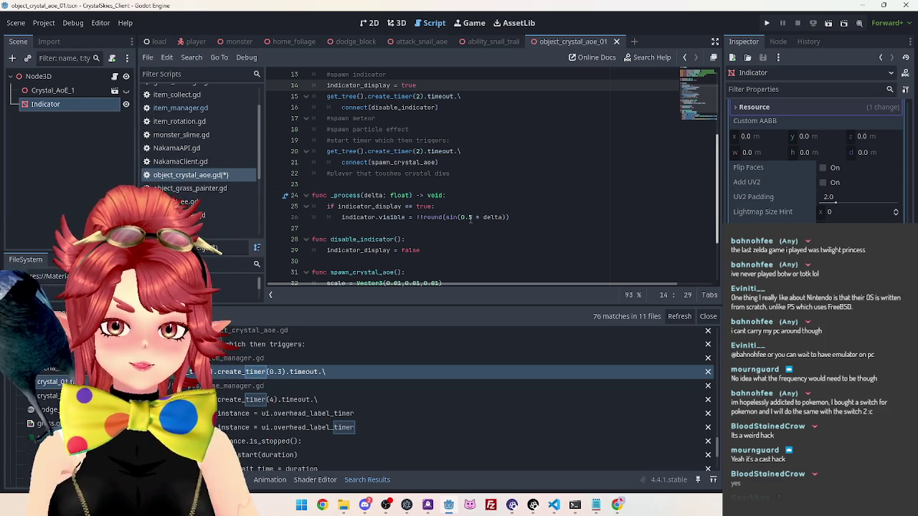
pyautogui.click(470, 218)
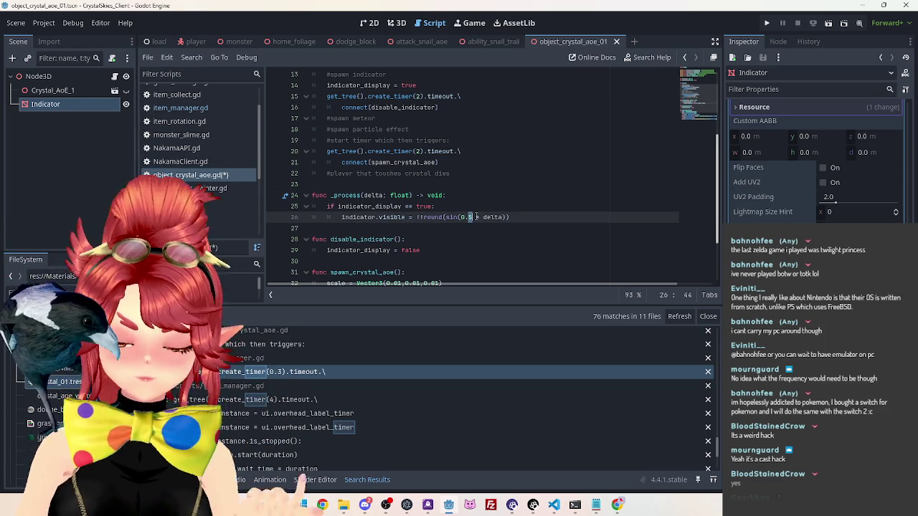
pyautogui.write('2')
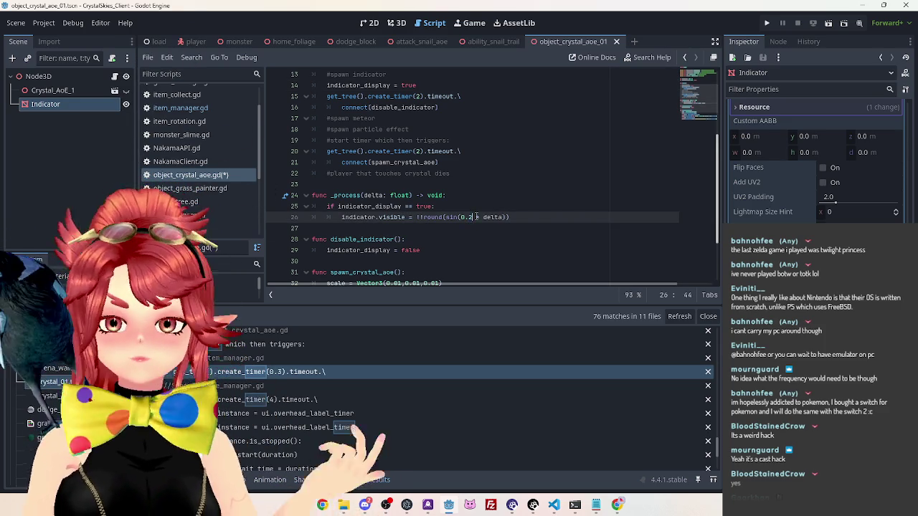
pyautogui.press('Up')
pyautogui.press('Up')
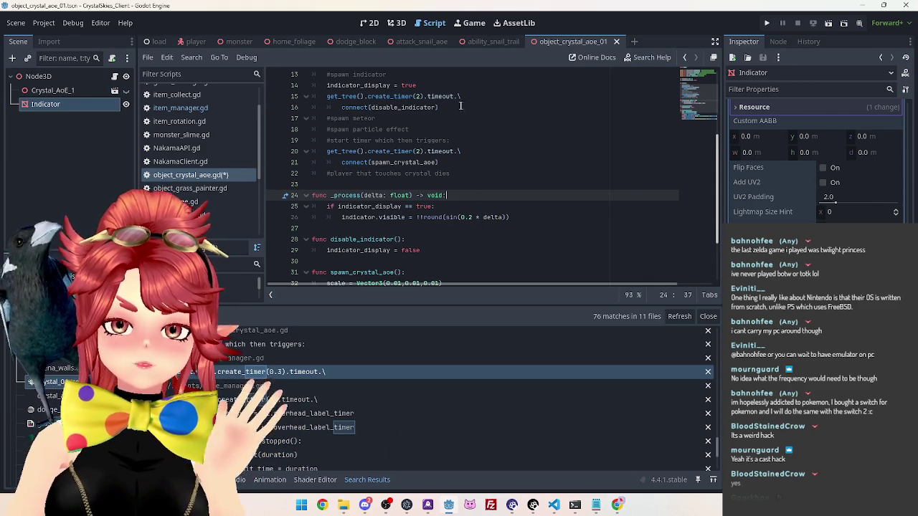
# Step: Set the disable_indicator timer's delay to 1.2 seconds
pyautogui.click(417, 96)
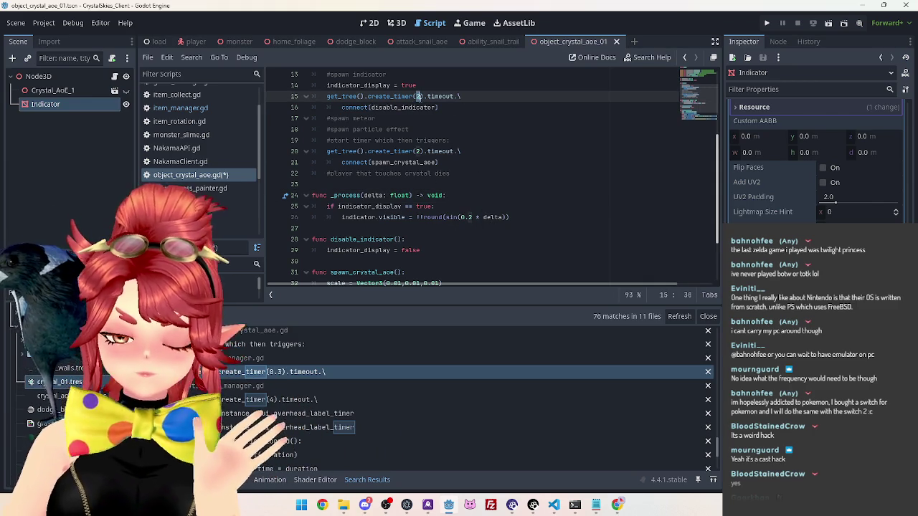
pyautogui.press('BackSpace')
pyautogui.write('1.2')
pyautogui.click(451, 129)
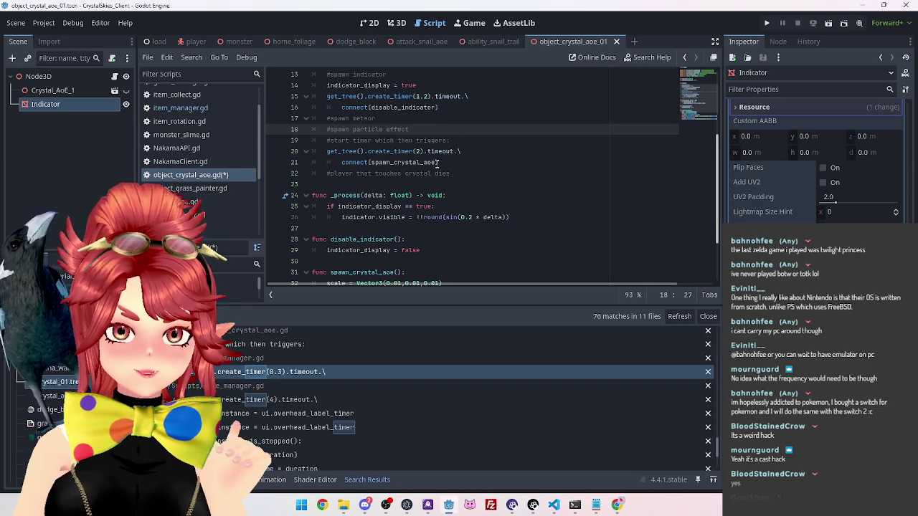
pyautogui.doubleClick(372, 162)
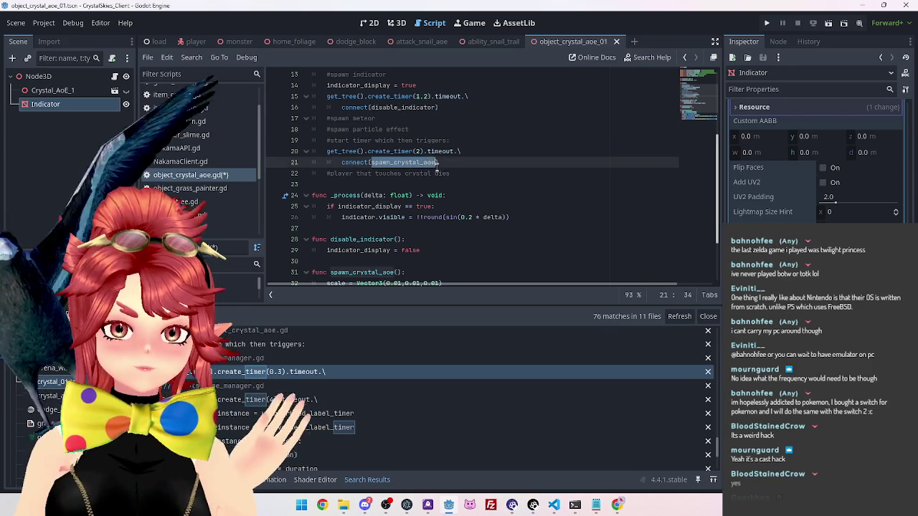
pyautogui.scroll(-2, 407, 217)
pyautogui.scroll(5, 438, 217)
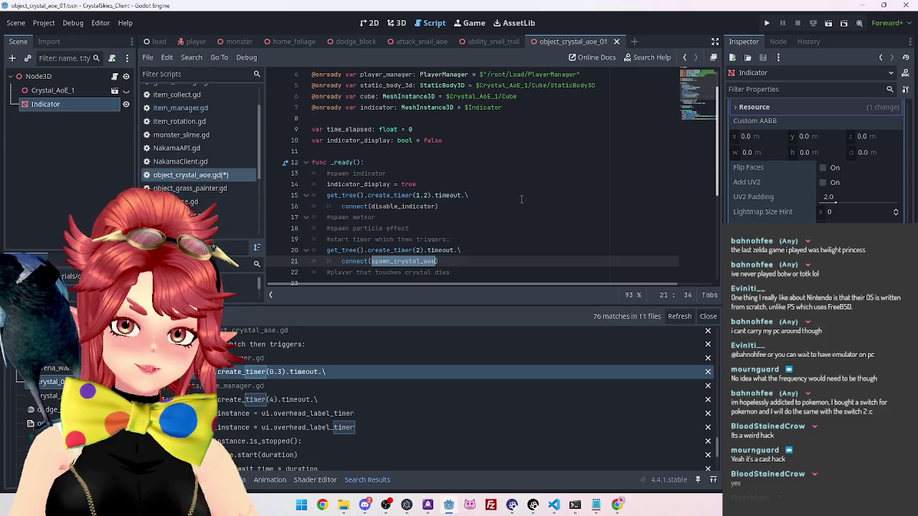
pyautogui.click(517, 196)
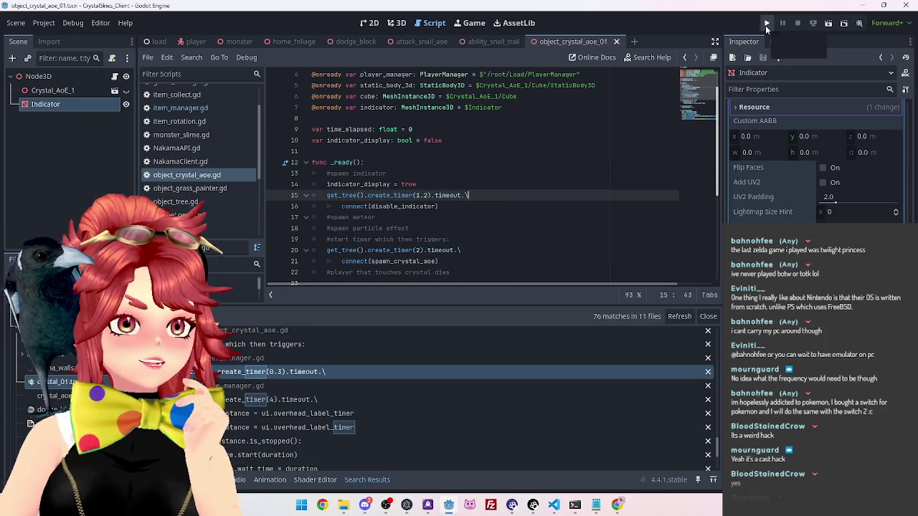
# Step: Run the project, create lobby 'asdddd' under a player display name, then open the in-game menu
pyautogui.click(766, 25)
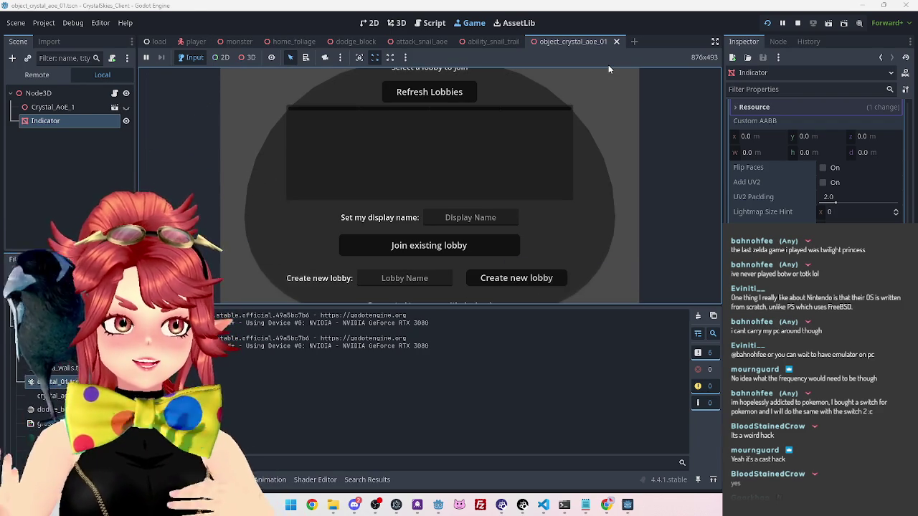
pyautogui.click(488, 218)
pyautogui.write('Phwe')
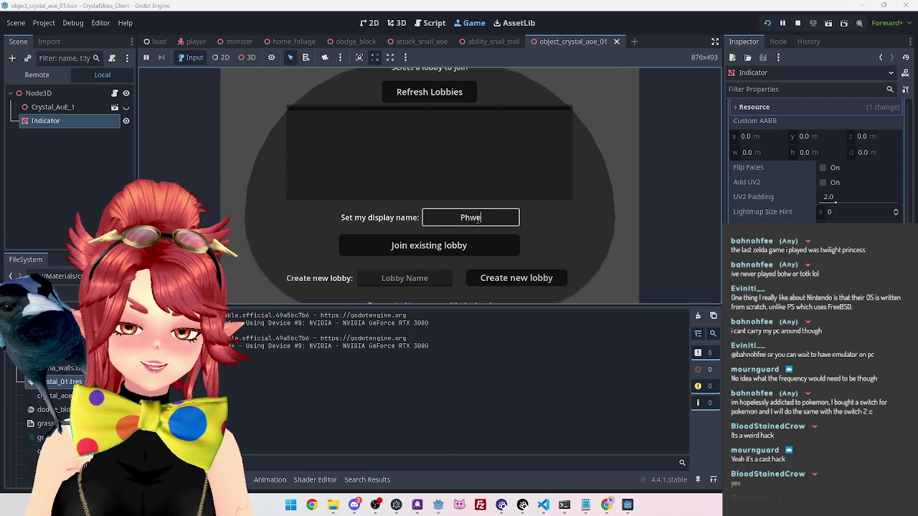
pyautogui.write('e')
pyautogui.press('Tab')
pyautogui.write('asdddd')
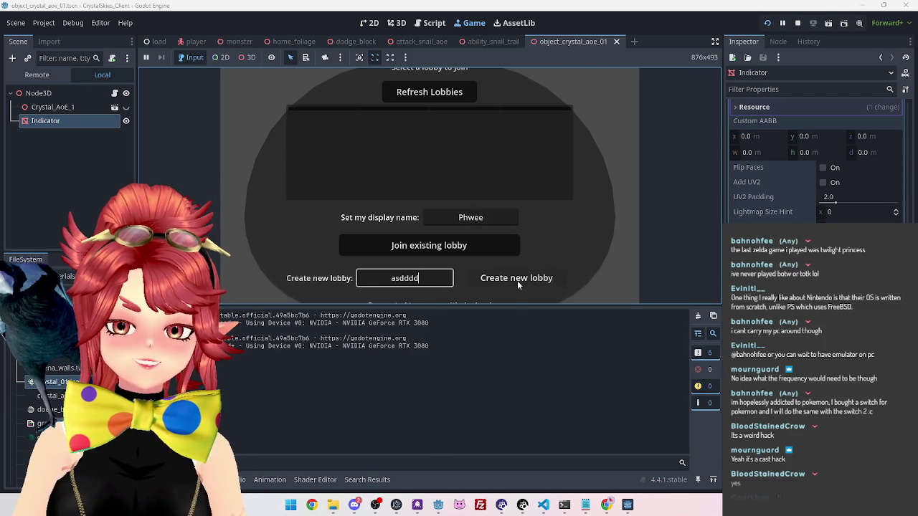
pyautogui.click(517, 281)
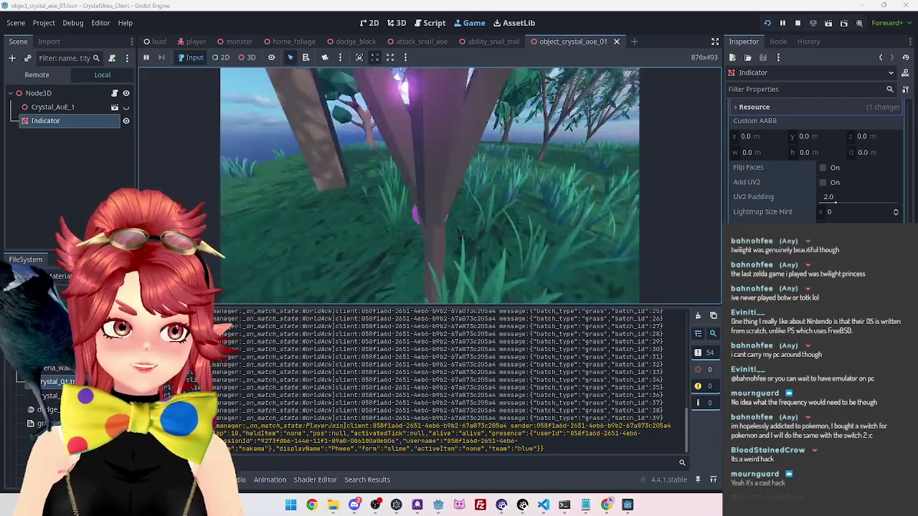
pyautogui.press('Escape')
# Step: In the second client, refresh lobbies and join the hosted lobby under a second display name
pyautogui.click(487, 152)
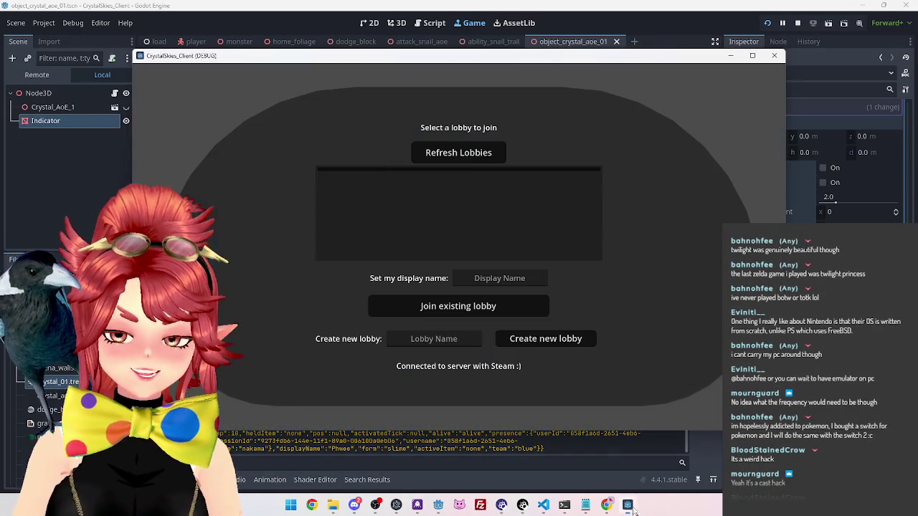
pyautogui.click(487, 154)
pyautogui.click(483, 191)
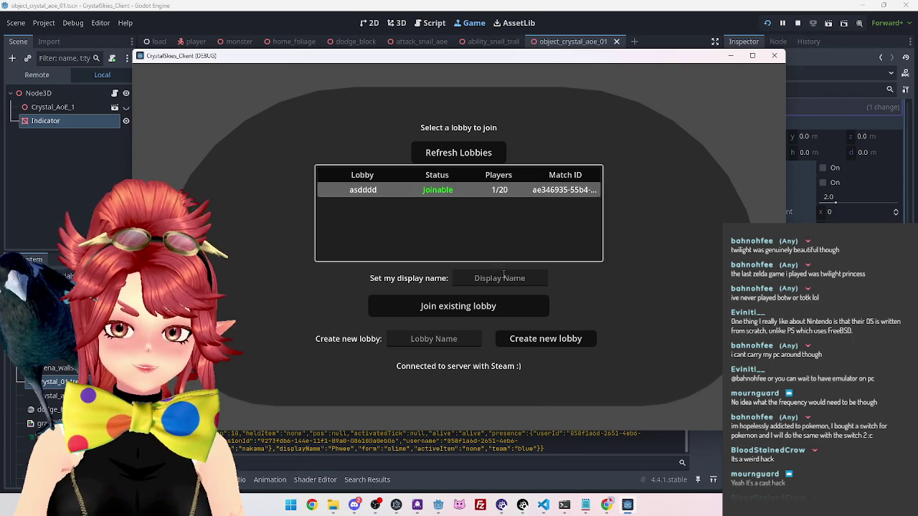
pyautogui.click(502, 278)
pyautogui.write('Phwee2')
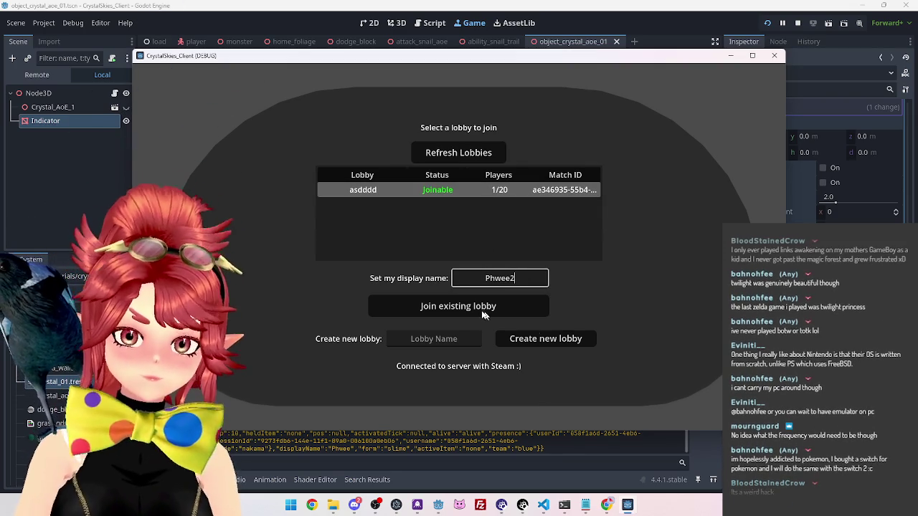
pyautogui.click(500, 310)
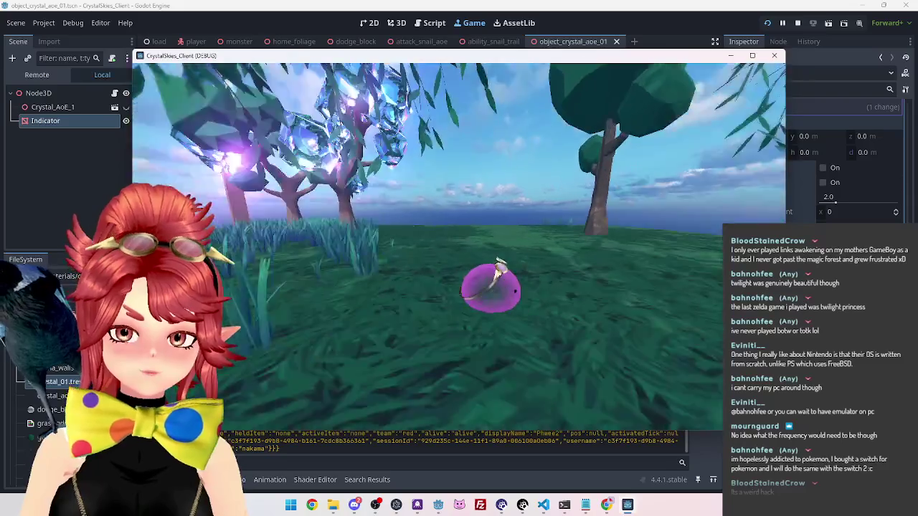
# Step: Start the Battle Royale match from the host game, then stop the running game
pyautogui.press('Escape')
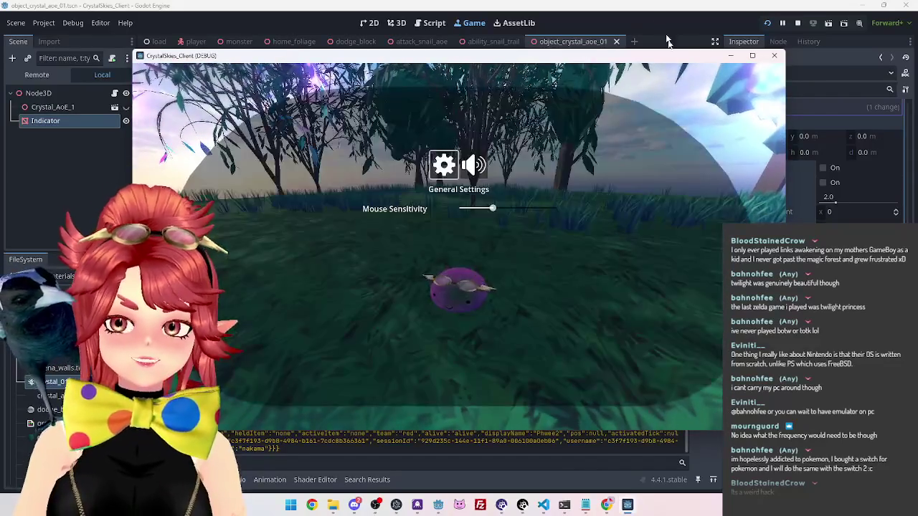
pyautogui.hotkey('alt', 'Tab')
pyautogui.click(437, 177)
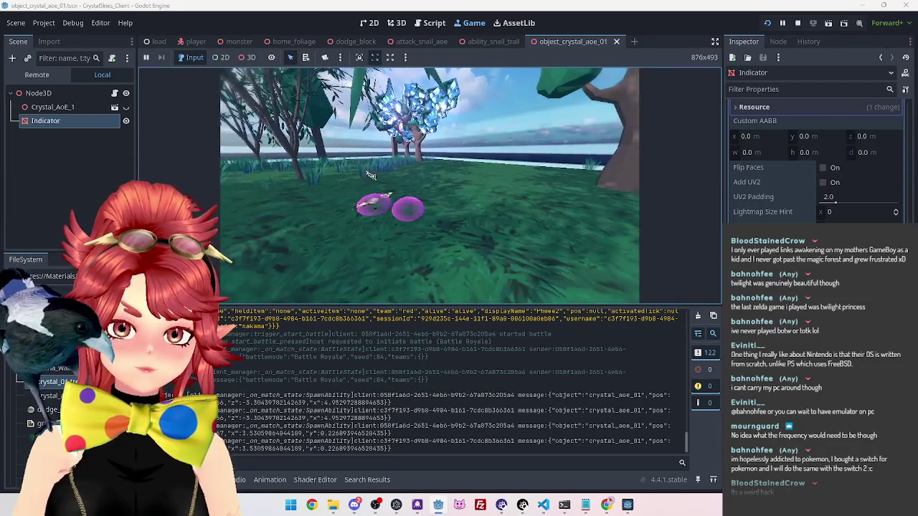
pyautogui.press('Escape')
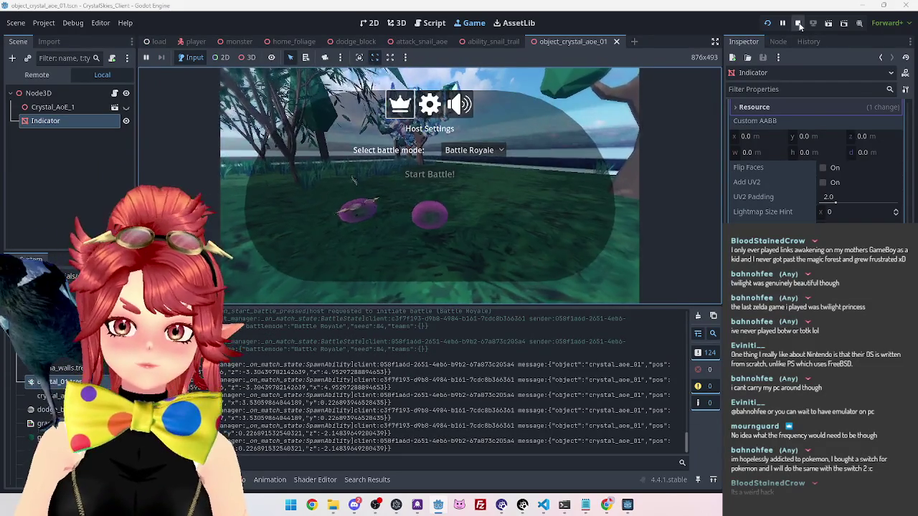
pyautogui.press('F8')
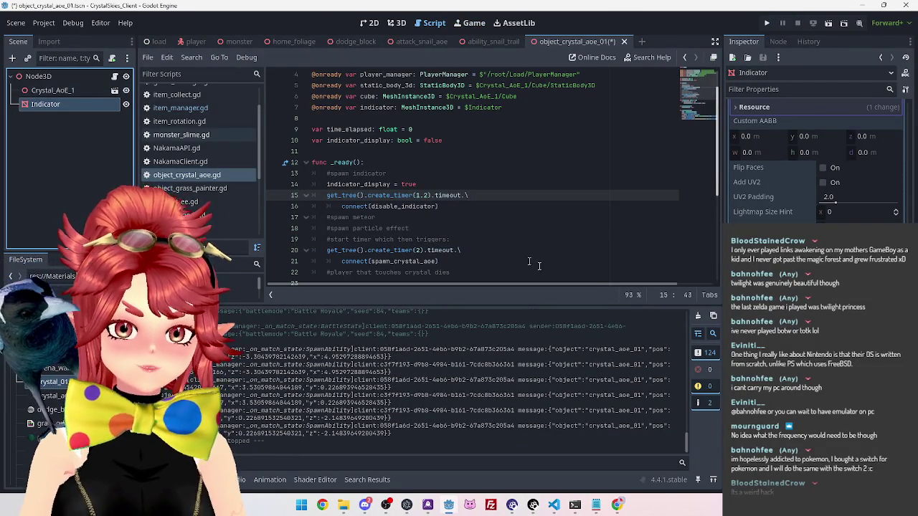
pyautogui.click(453, 152)
pyautogui.scroll(1, 464, 212)
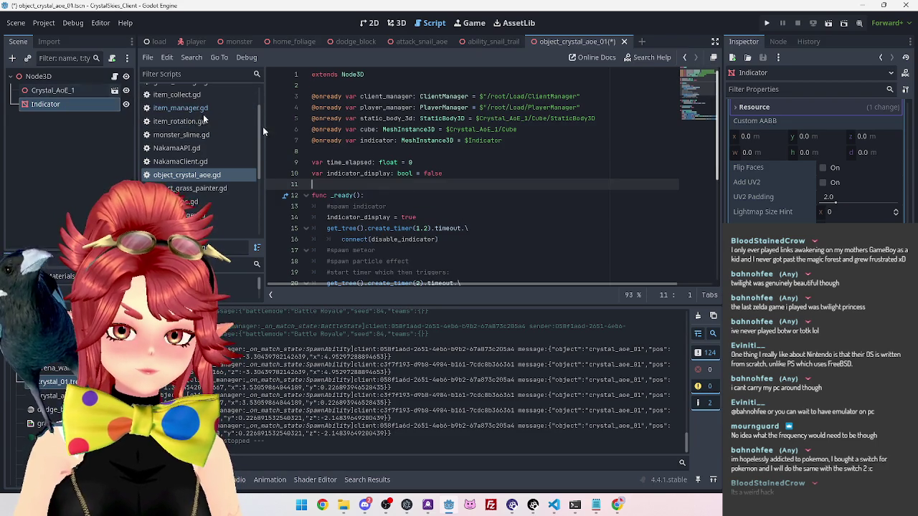
pyautogui.scroll(-2, 449, 182)
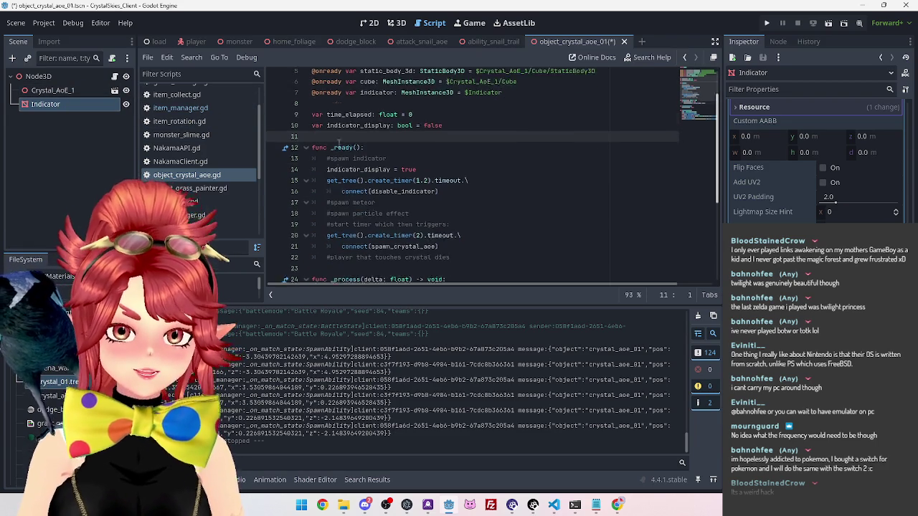
pyautogui.scroll(-3, 373, 132)
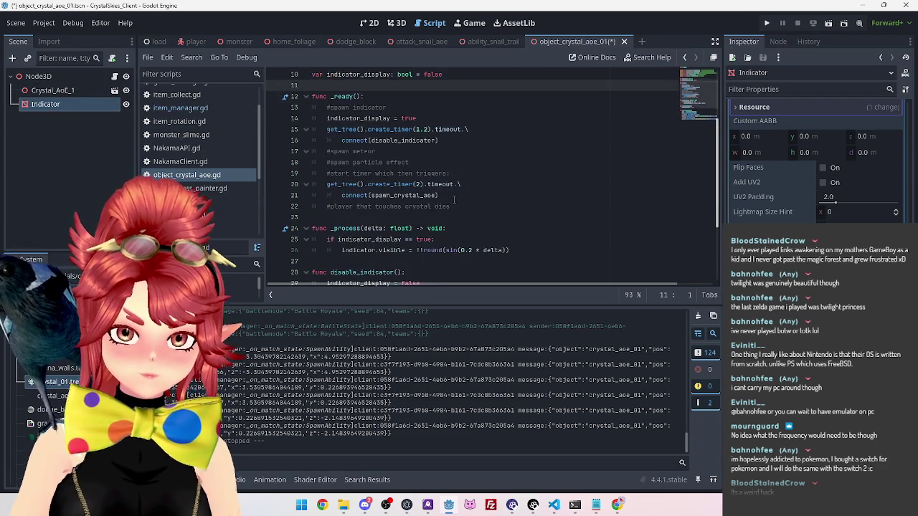
pyautogui.scroll(3, 373, 133)
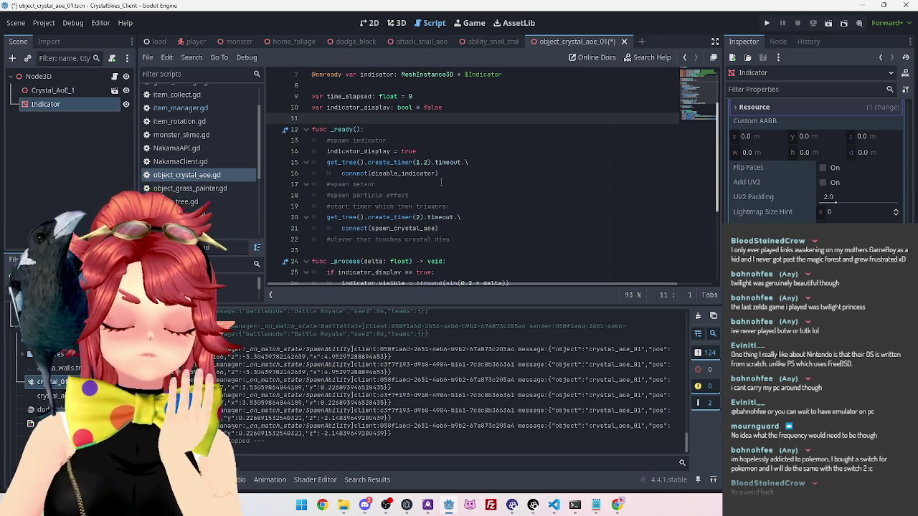
pyautogui.scroll(-4, 441, 182)
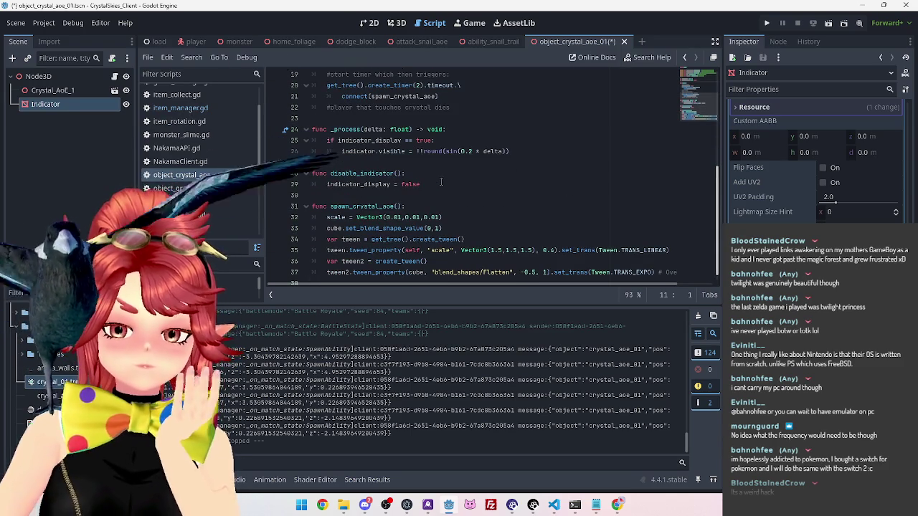
pyautogui.moveTo(455, 218); pyautogui.dragTo(386, 216)
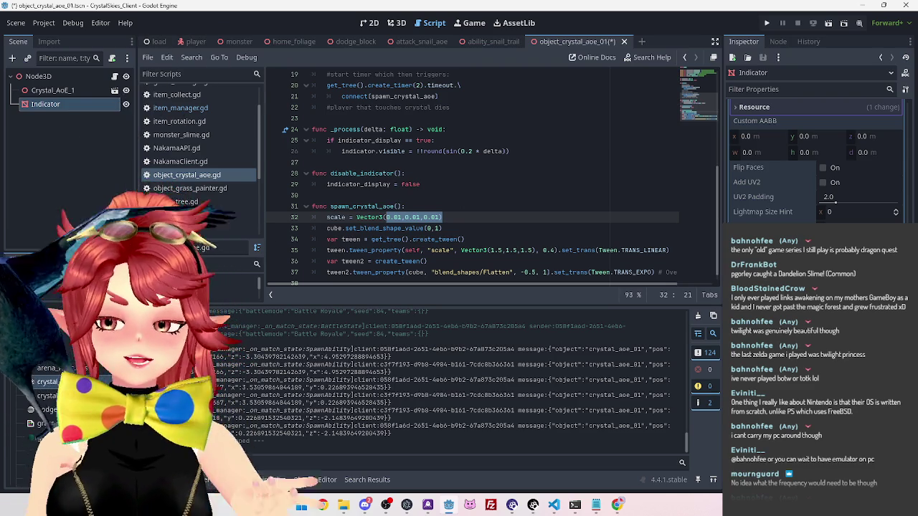
pyautogui.click(58, 88)
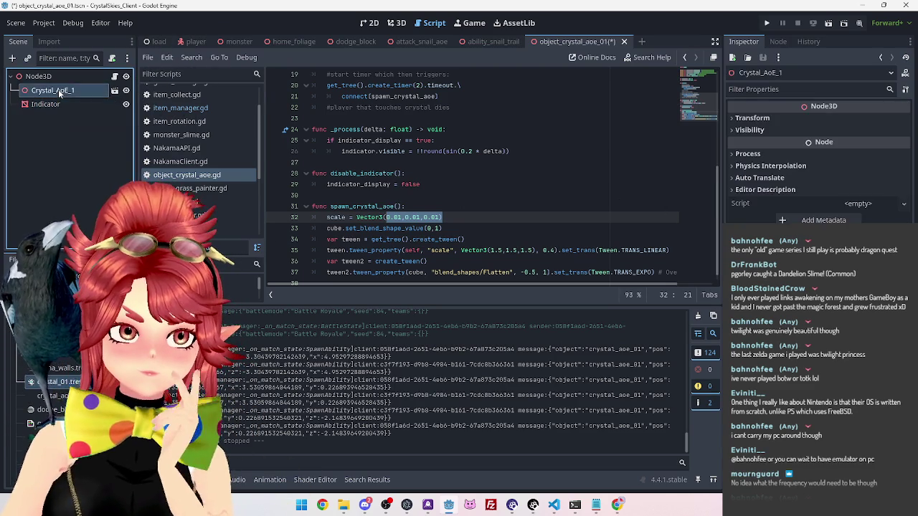
# Step: Expand the full Crystal_AoE_1 branch and select its StaticBody3D to show its properties in the Inspector
pyautogui.rightClick(51, 90)
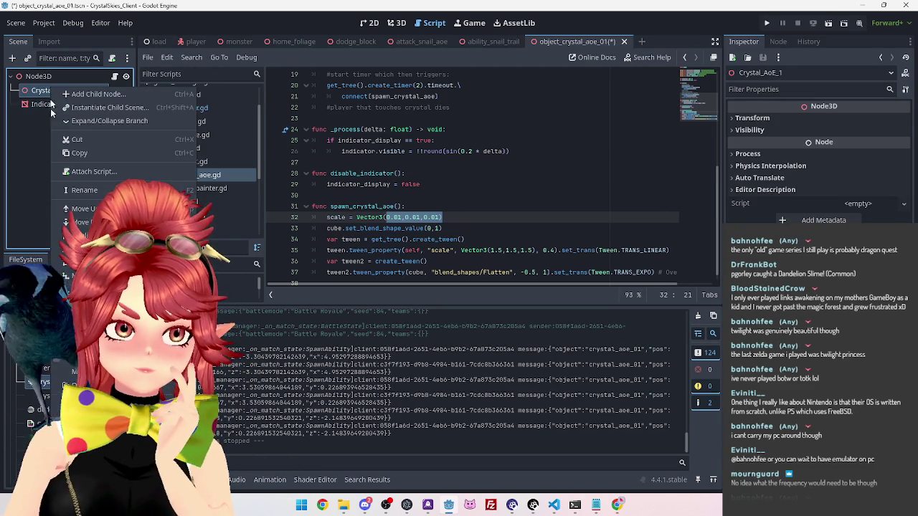
pyautogui.click(109, 121)
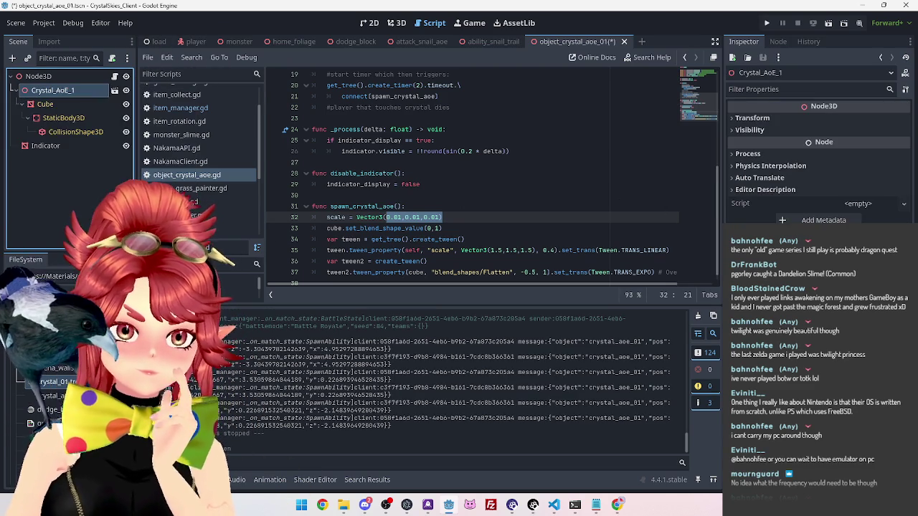
pyautogui.click(61, 122)
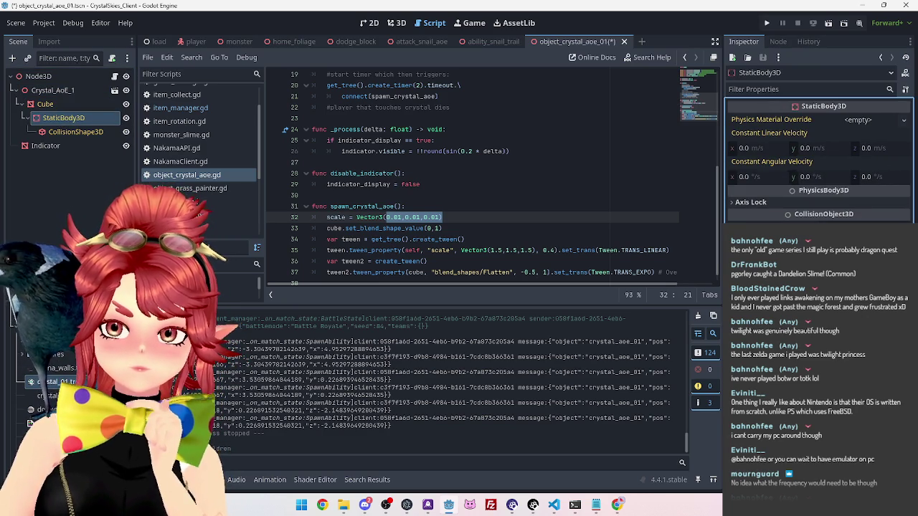
pyautogui.moveTo(760, 228)
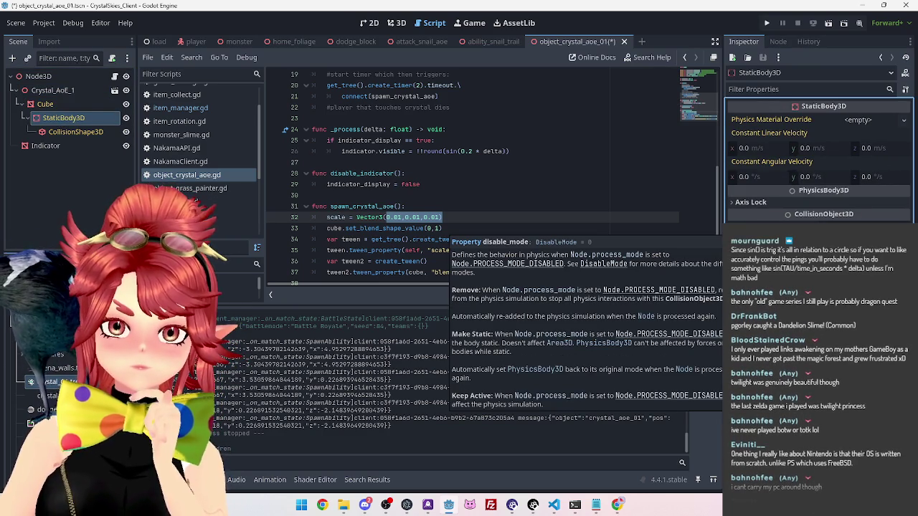